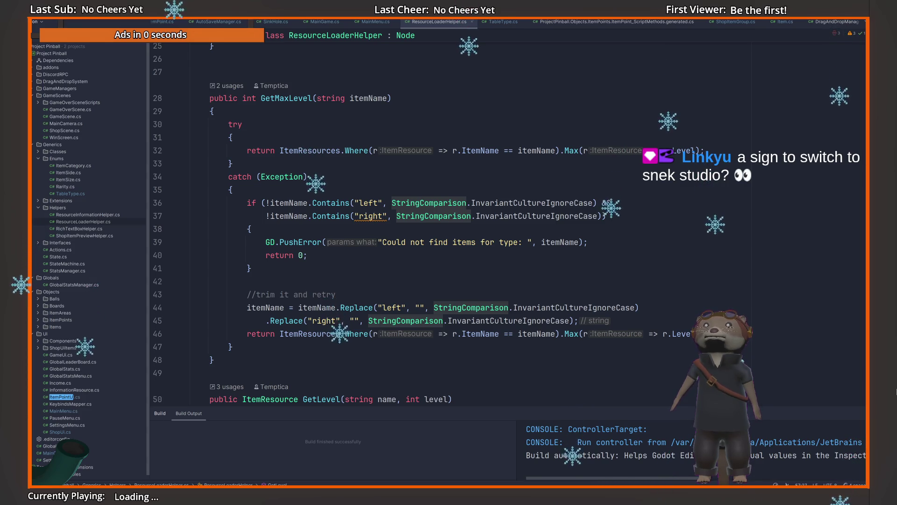
Extend the Solution tree speed search to 'ItemPointU' to jump to the ItemPointU file
{"action": "type", "text": "U"}
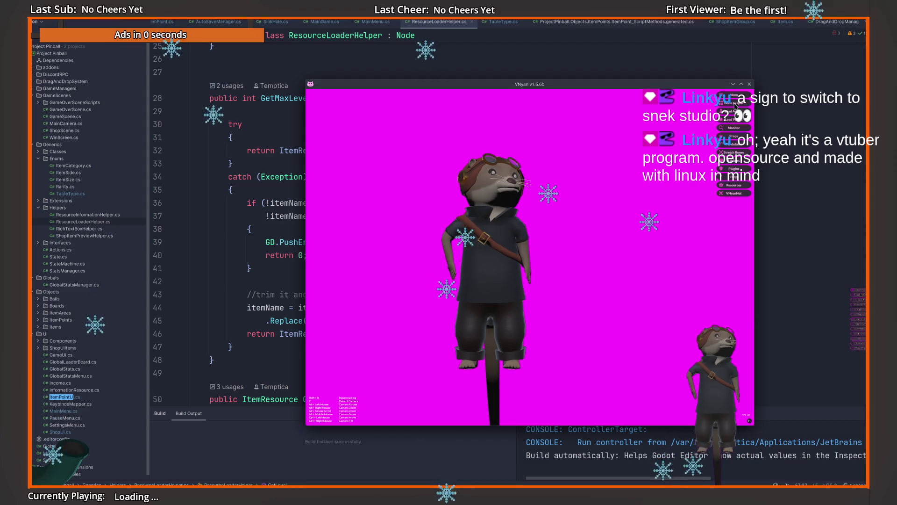
{"action": "left_click", "coordinate": [735, 104]}
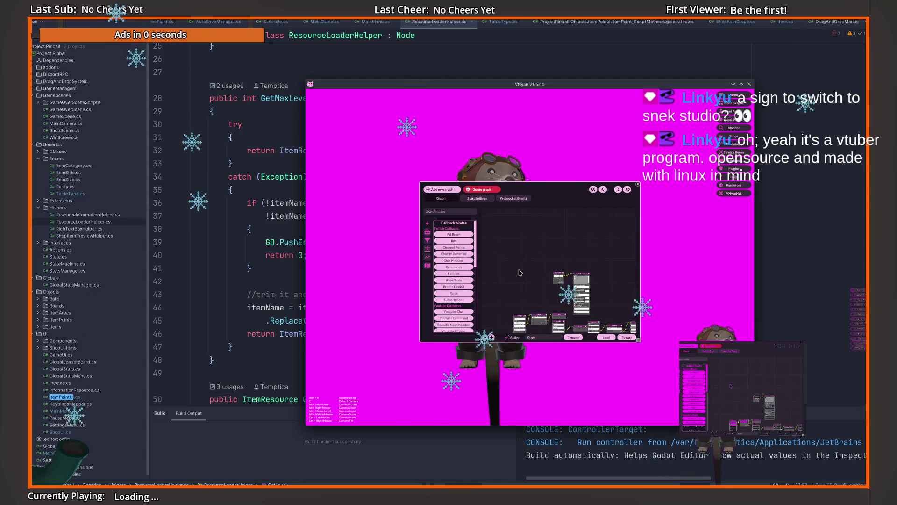
{"action": "mouse_move", "coordinate": [515, 260]}
{"action": "left_mouse_down"}
{"action": "mouse_move", "coordinate": [504, 242]}
{"action": "mouse_move", "coordinate": [520, 192]}
{"action": "left_mouse_up"}
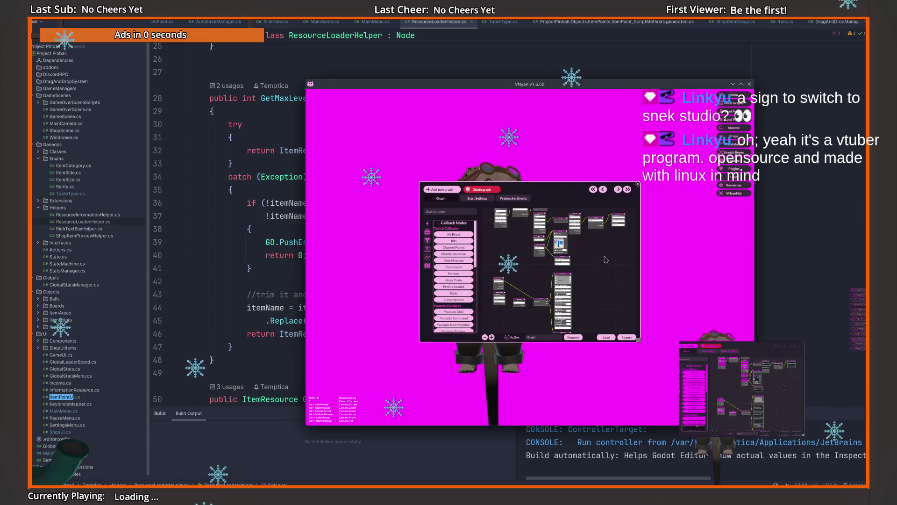
{"action": "left_click", "coordinate": [477, 198]}
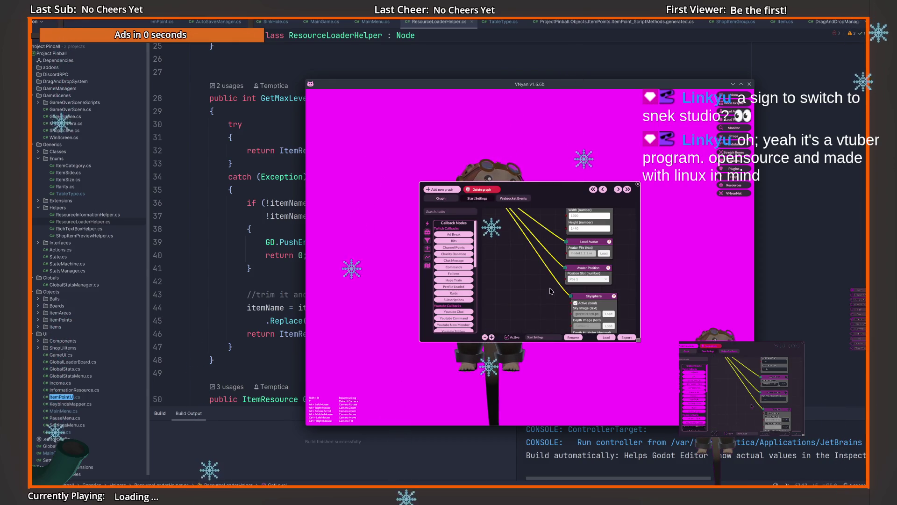
{"action": "scroll", "coordinate": [550, 290], "scroll_direction": "down", "scroll_amount": 5}
{"action": "left_click", "coordinate": [503, 202]}
{"action": "scroll", "coordinate": [580, 295], "scroll_direction": "down", "scroll_amount": 3}
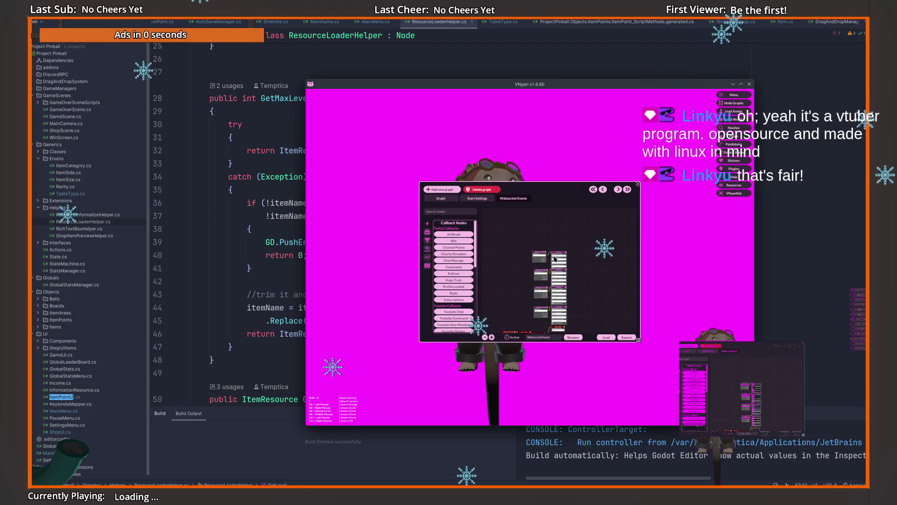
{"action": "scroll", "coordinate": [575, 251], "scroll_direction": "down", "scroll_amount": 2}
{"action": "left_click_drag", "start_coordinate": [569, 318], "coordinate": [594, 245]}
{"action": "left_click", "coordinate": [627, 189]}
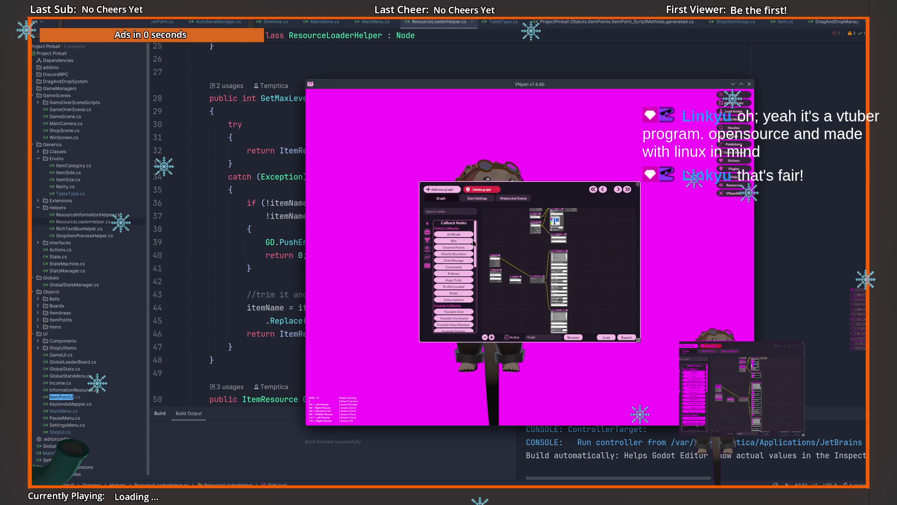
{"action": "left_click", "coordinate": [638, 185]}
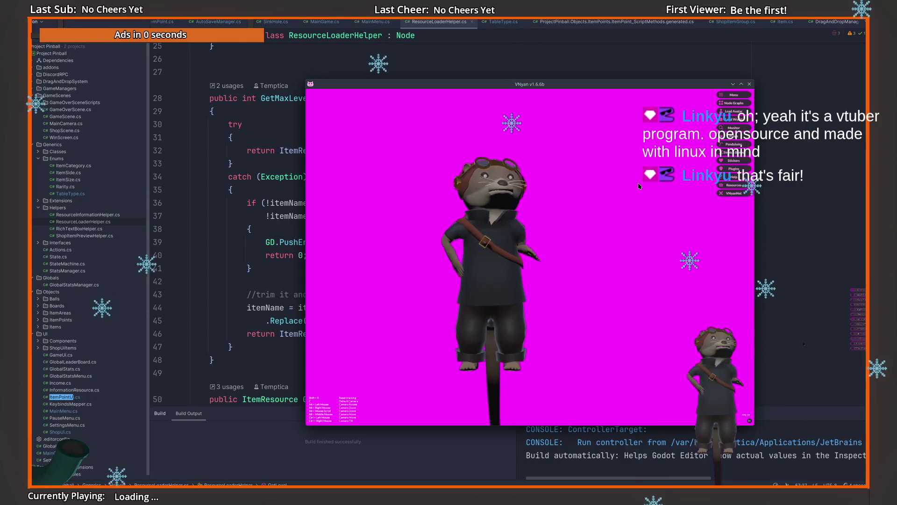
{"action": "left_click", "coordinate": [733, 84]}
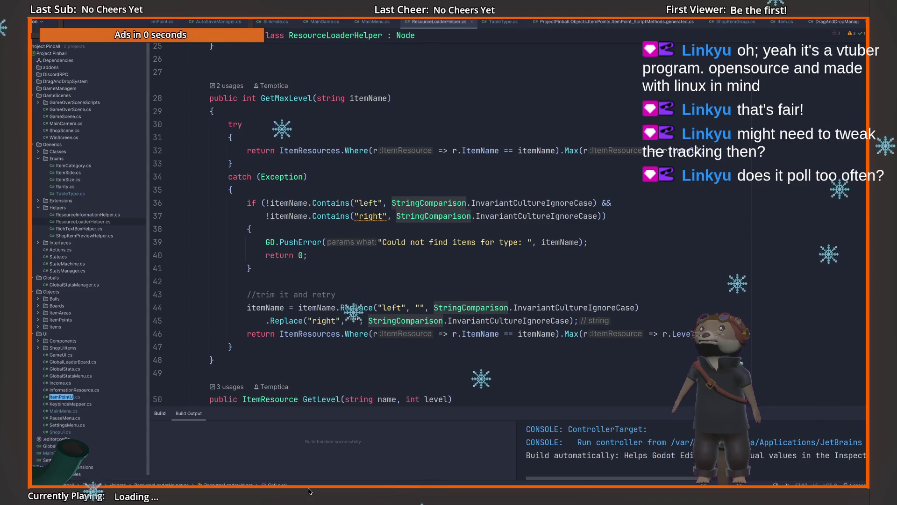
Switch to the Resources monitor's memory page, showing 85.56 GB of 98.70 GB in use
{"action": "key", "text": "alt+Tab"}
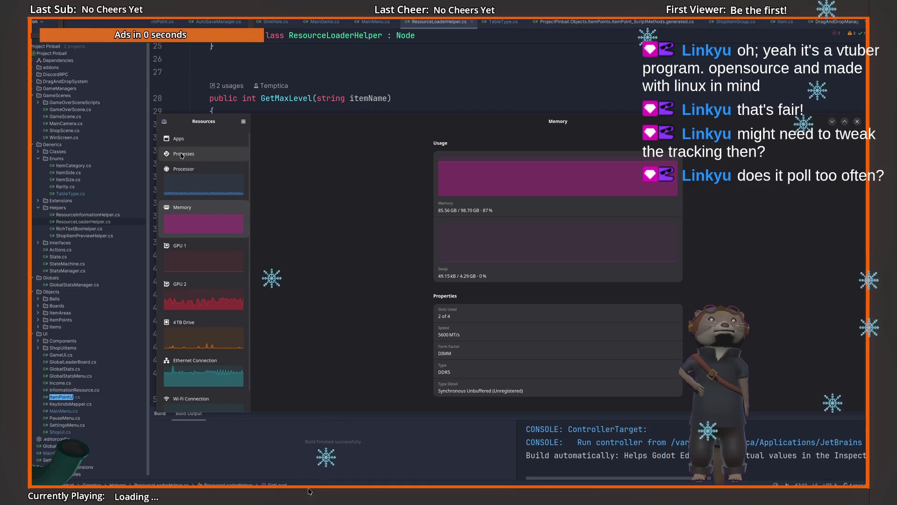
List processes sorted by memory, largest first, and select VNyan.exe at about 54.6 GB
{"action": "left_click", "coordinate": [180, 154]}
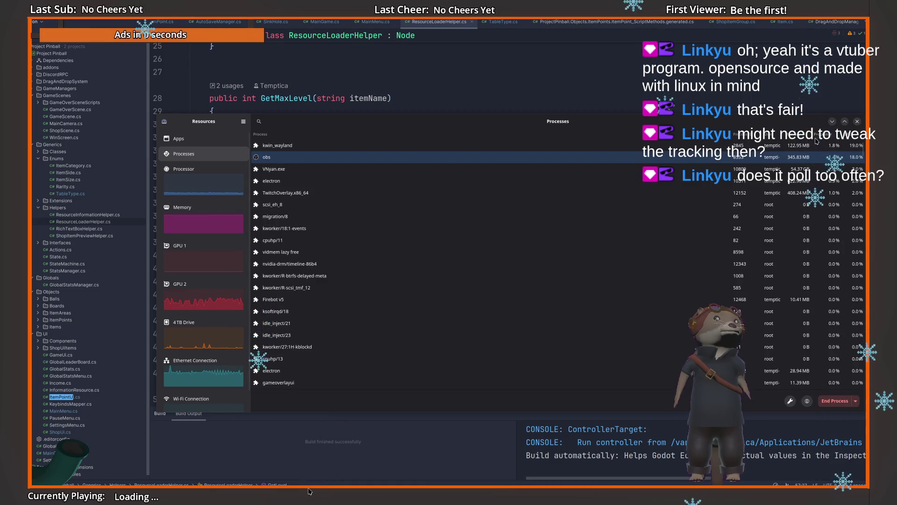
{"action": "left_click", "coordinate": [794, 134]}
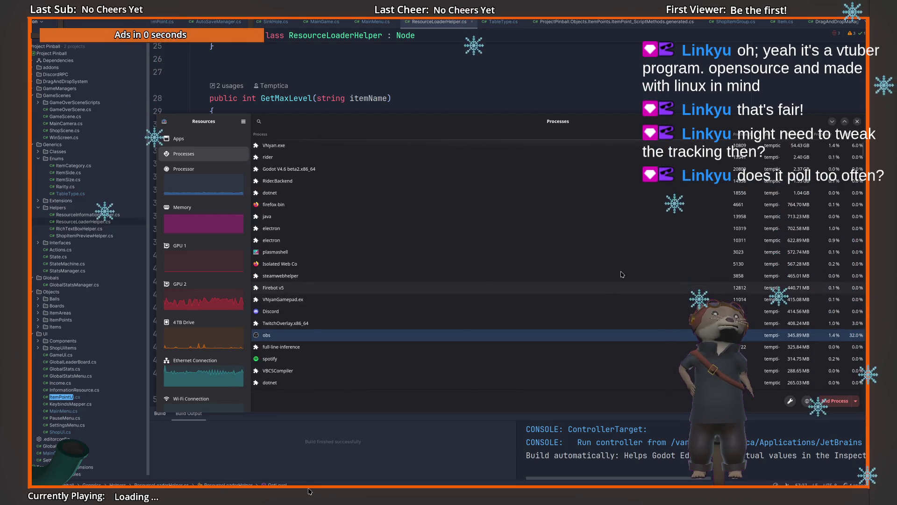
{"action": "left_click", "coordinate": [682, 146]}
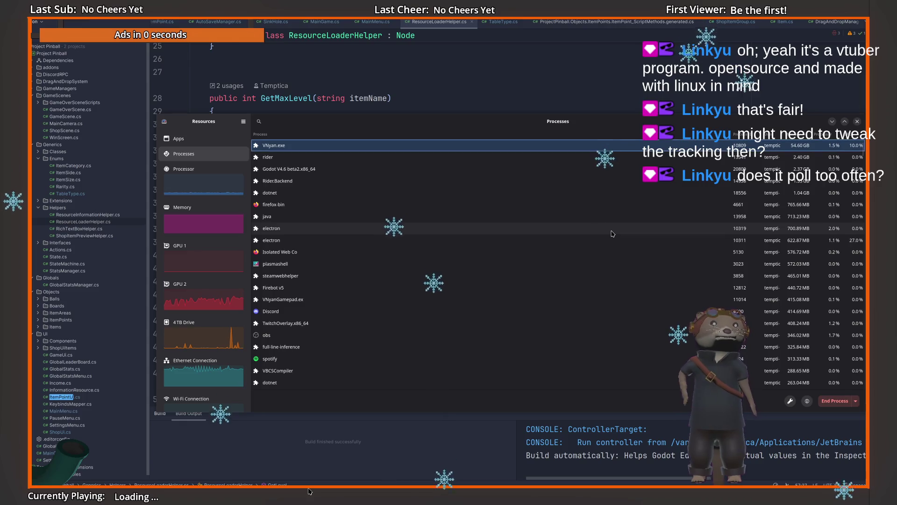
Copy a Spectacle region screenshot of the VNyan.exe row to the clipboard, then close Spectacle
{"action": "key", "text": "super+shift+Print"}
{"action": "left_click_drag", "start_coordinate": [251, 139], "coordinate": [865, 152]}
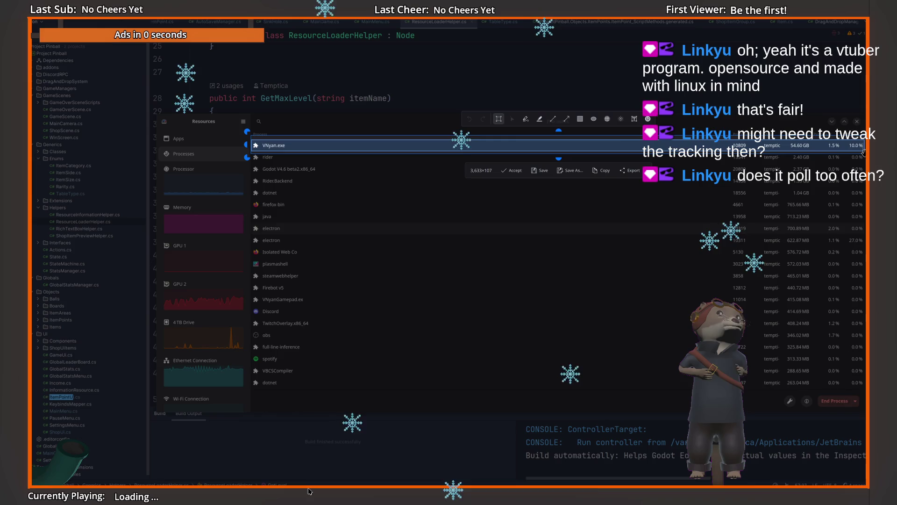
{"action": "key", "text": "Return"}
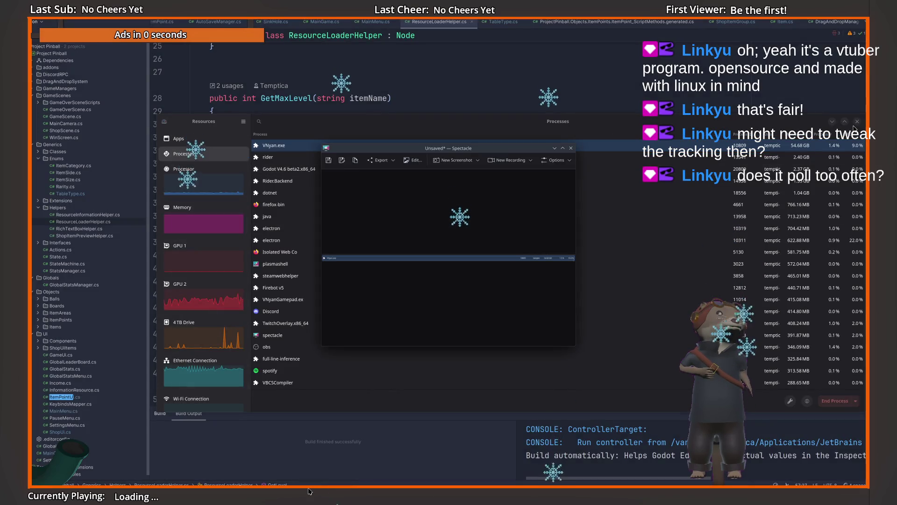
{"action": "key", "text": "Escape"}
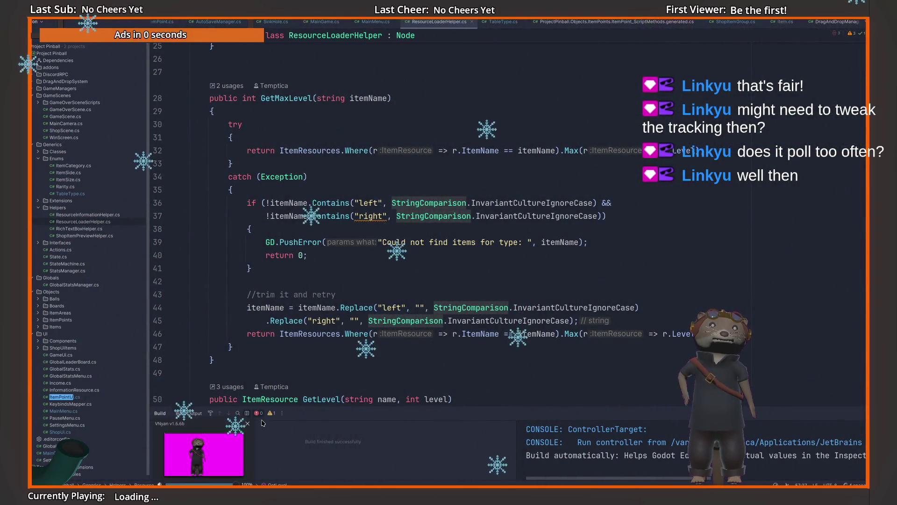
Close VNyan to remove the avatar from the stream, then reopen the Resources process list
{"action": "mouse_move", "coordinate": [204, 484]}
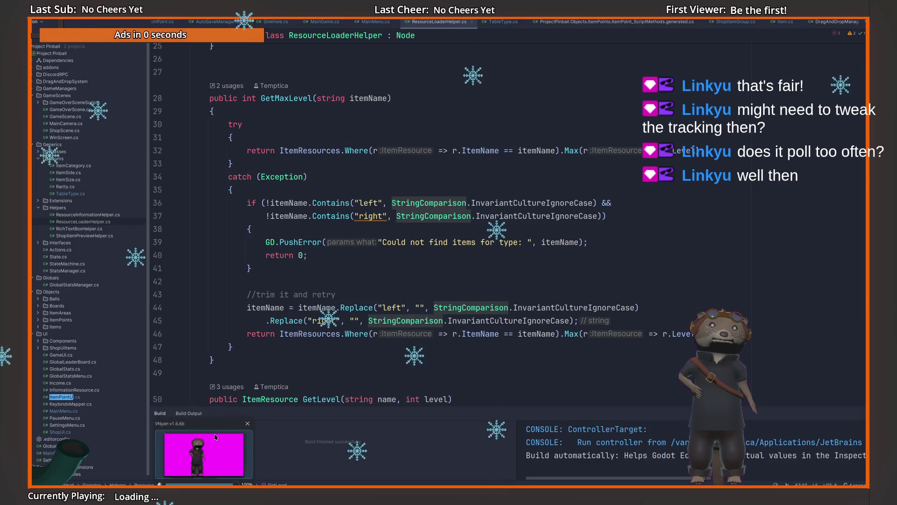
{"action": "left_click", "coordinate": [248, 433]}
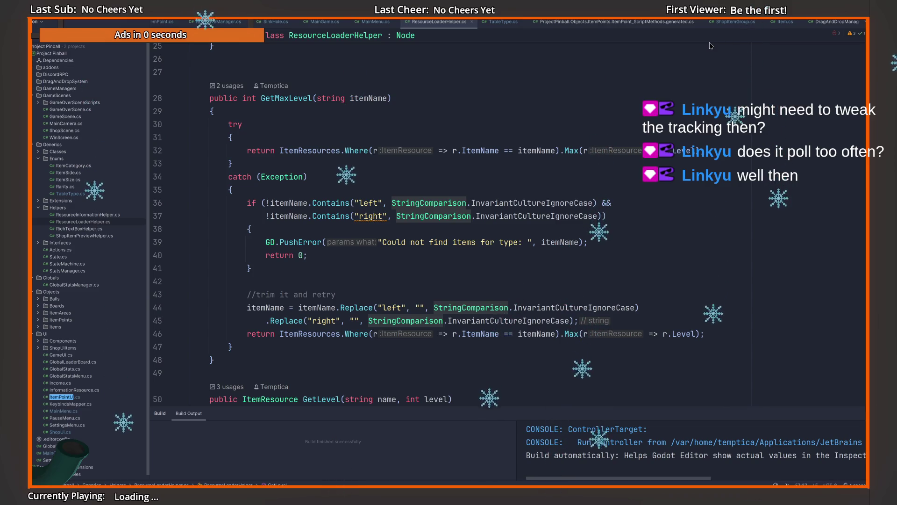
{"action": "left_click_drag", "start_coordinate": [326, 242], "coordinate": [251, 229]}
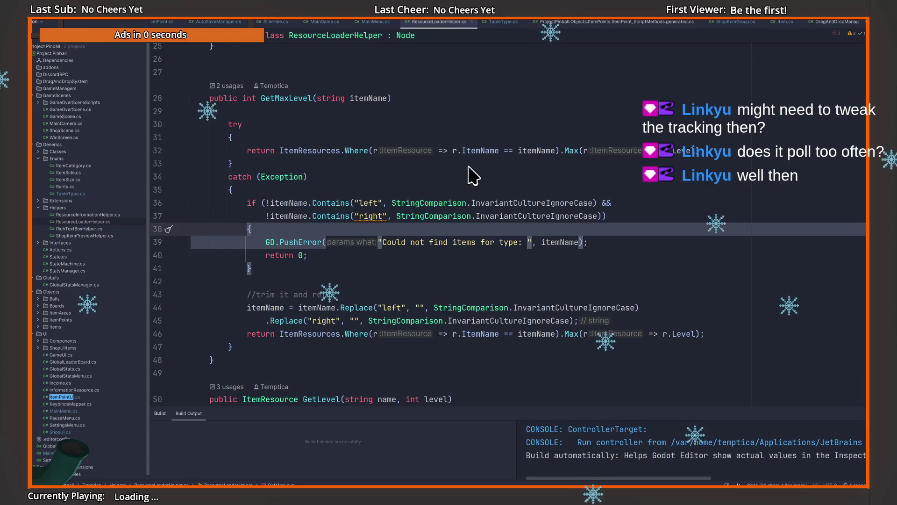
{"action": "left_click", "coordinate": [459, 203]}
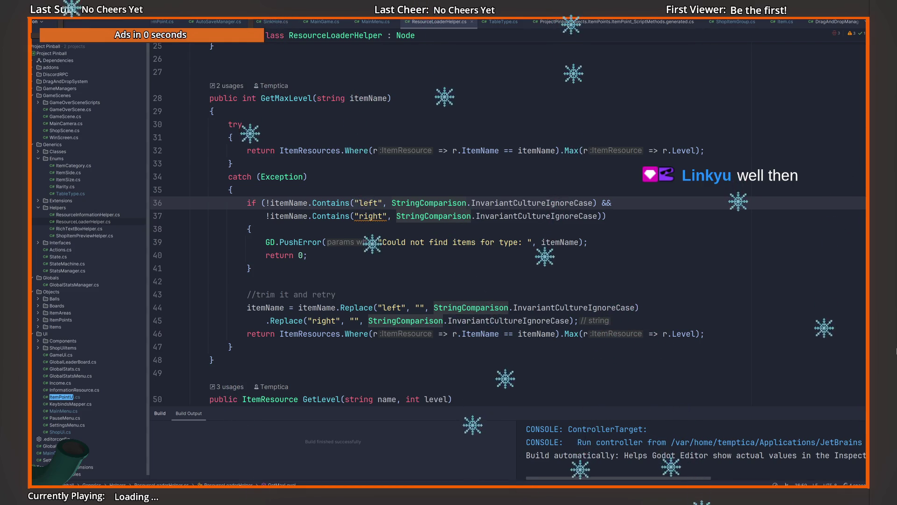
{"action": "key", "text": "ctrl+shift+Escape"}
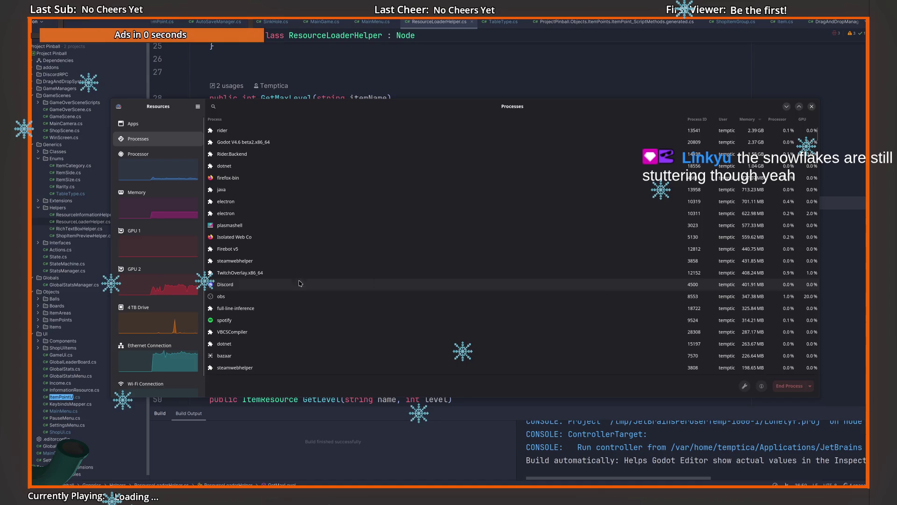
Close the TwitchOverlay window from its taskbar preview and bring the Godot editor forward
{"action": "mouse_move", "coordinate": [561, 289]}
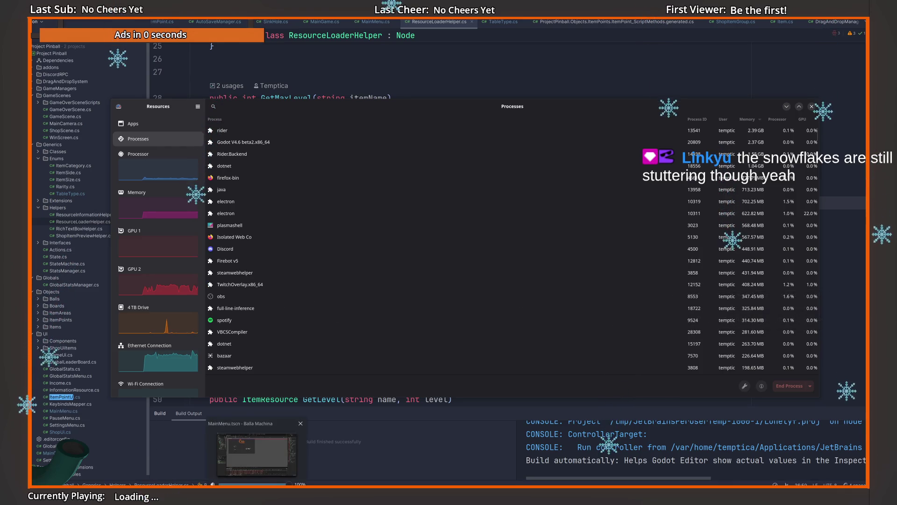
{"action": "mouse_move", "coordinate": [204, 491]}
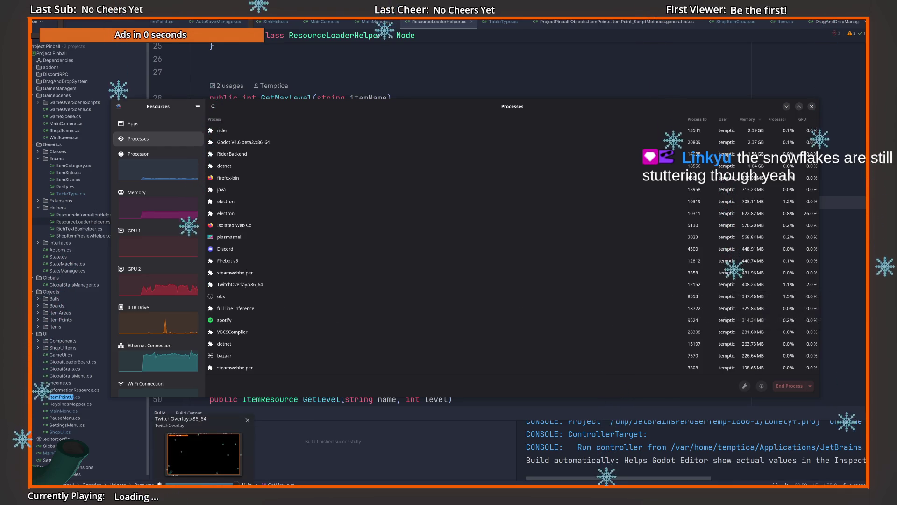
{"action": "left_click", "coordinate": [247, 424]}
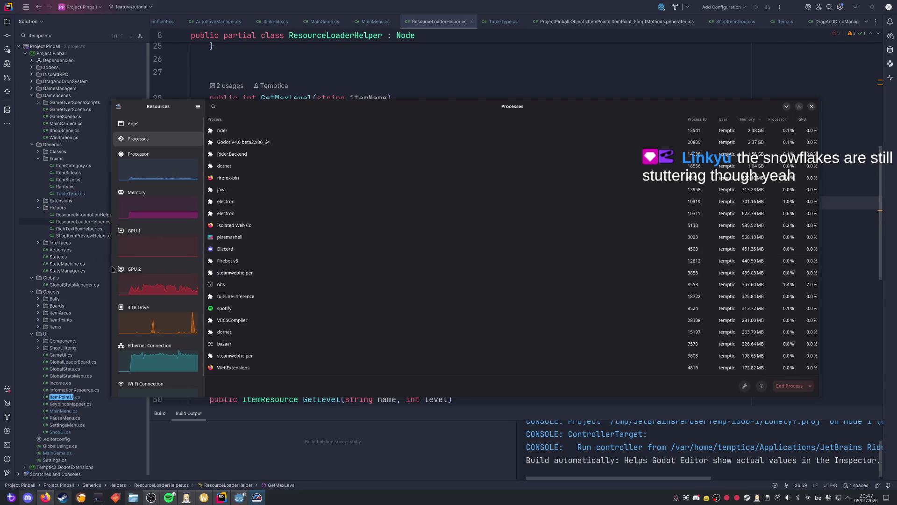
{"action": "left_click", "coordinate": [238, 502]}
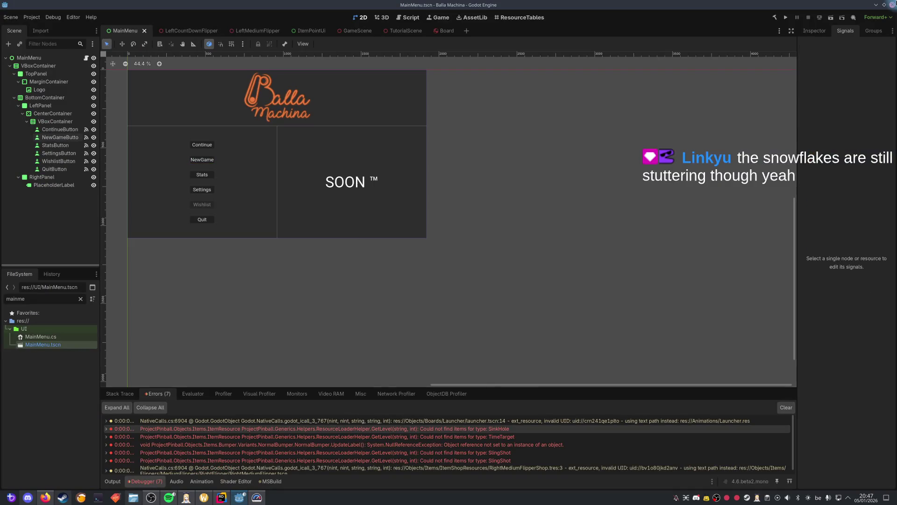
Close the Godot editor showing the Balla Machina MainMenu.tscn scene
{"action": "left_click", "coordinate": [894, 5]}
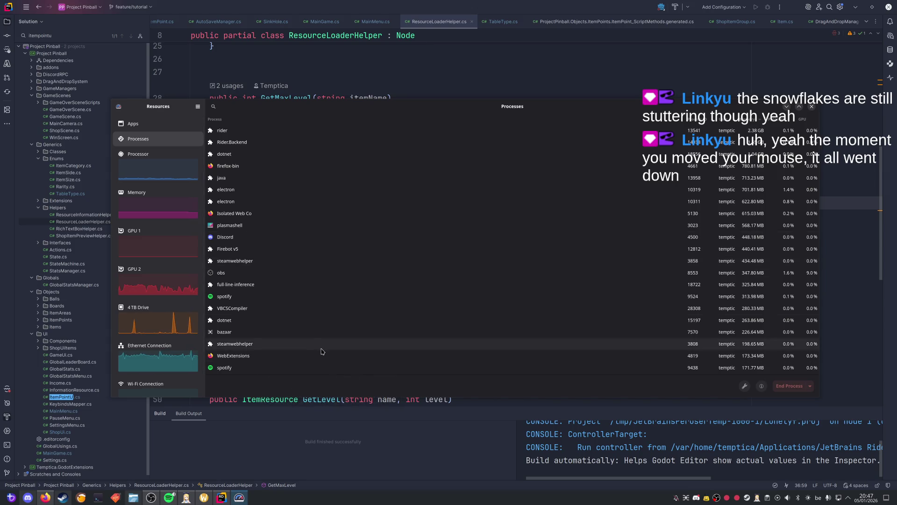
{"action": "mouse_move", "coordinate": [182, 499]}
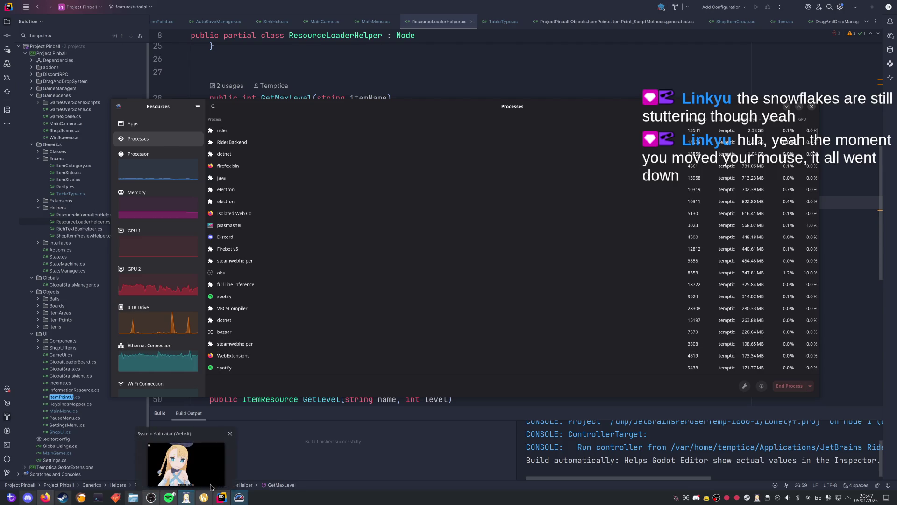
{"action": "left_click", "coordinate": [231, 435]}
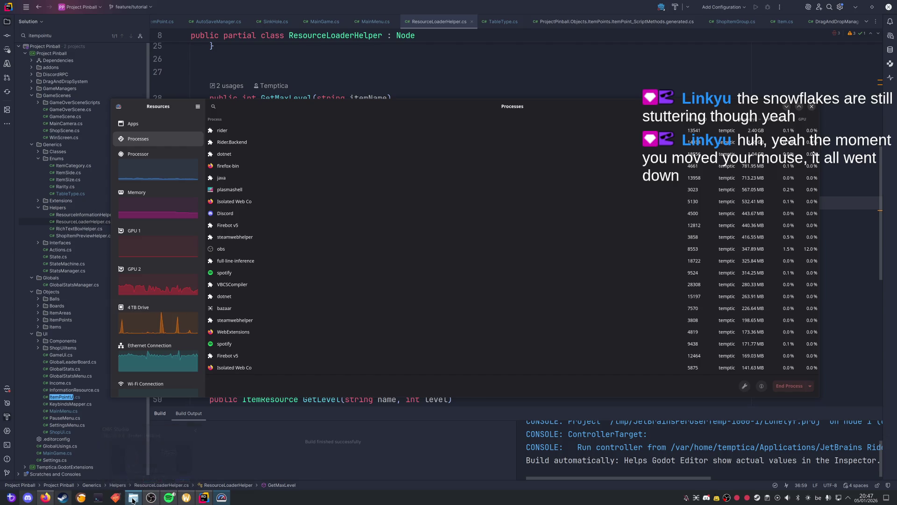
{"action": "mouse_move", "coordinate": [134, 499]}
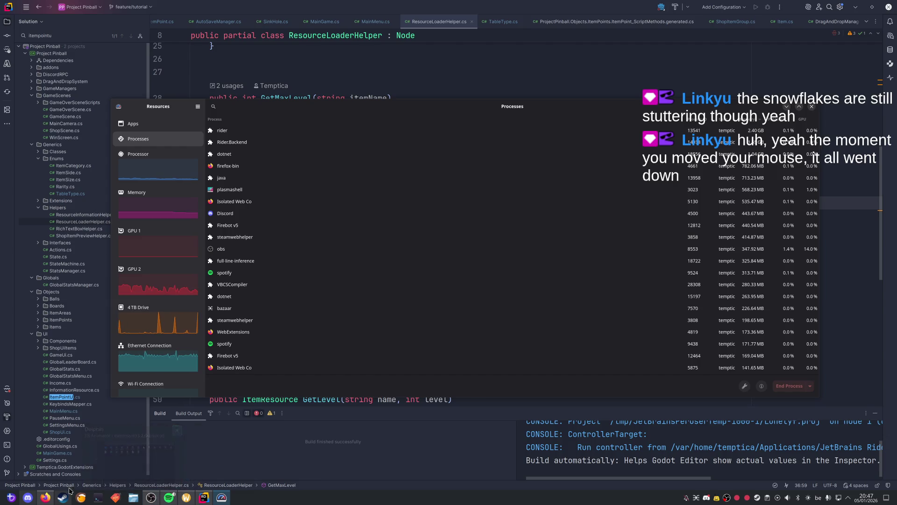
{"action": "mouse_move", "coordinate": [31, 502]}
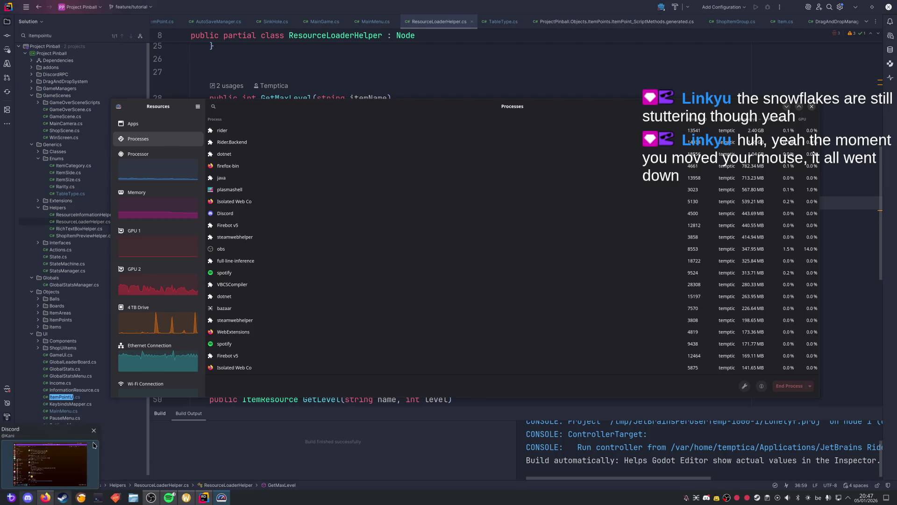
{"action": "left_click", "coordinate": [71, 479]}
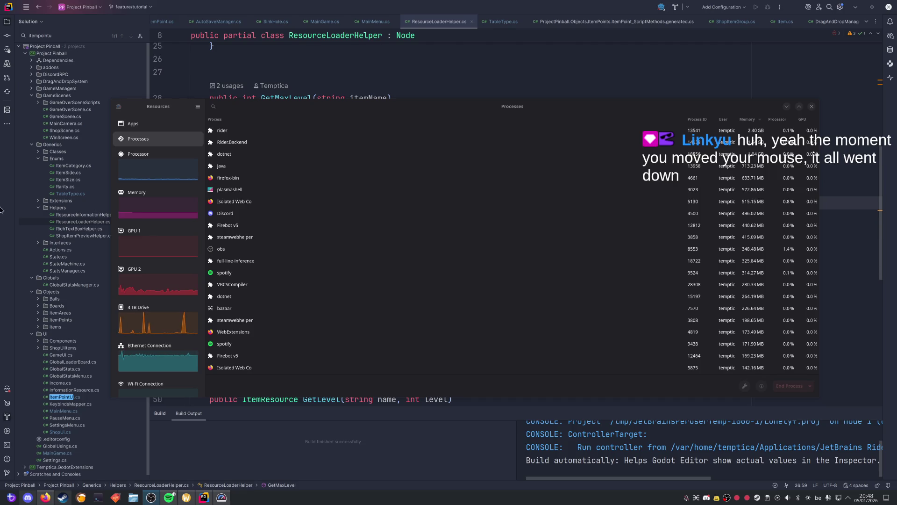
{"action": "left_click", "coordinate": [436, 260]}
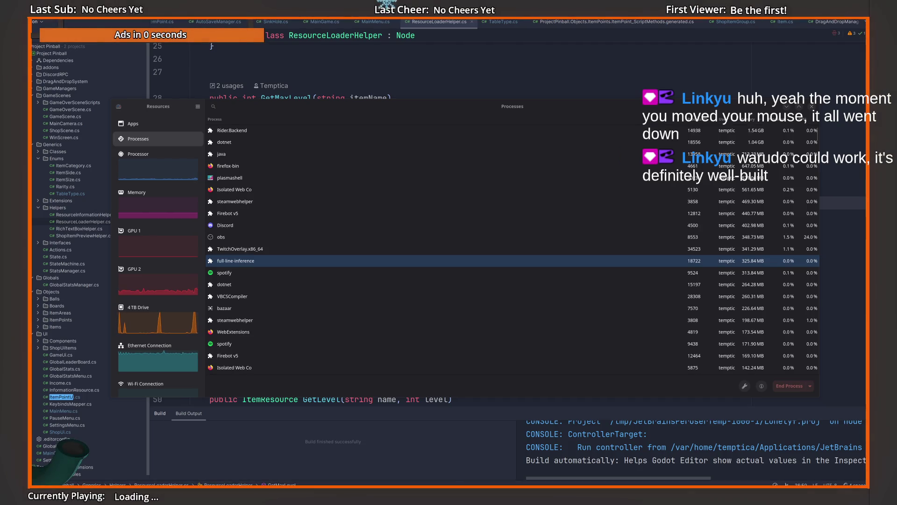
Switch from Resources back to Rider's ResourceLoaderHelper.cs at the GetMaxLevel method
{"action": "key", "text": "alt+Tab"}
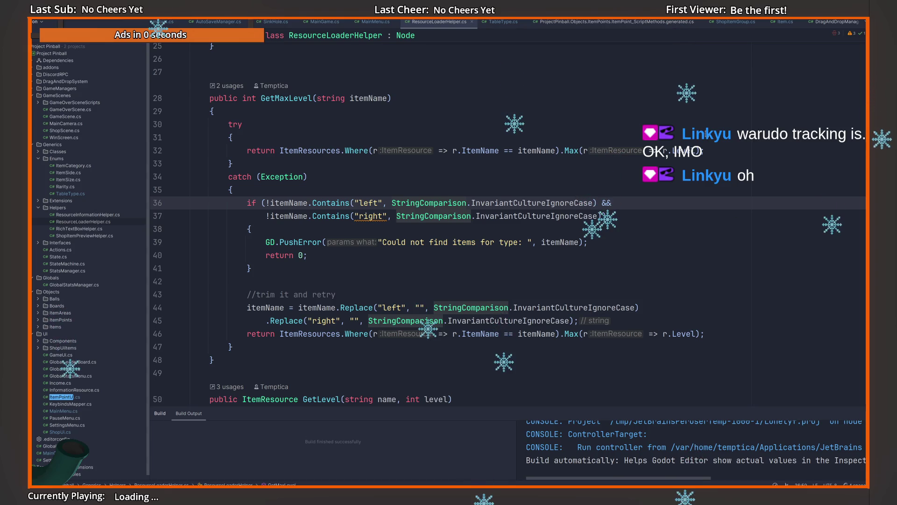
Place the cursor on lines 36 and 47, then open Resources on the RTX 4080 SUPER GPU 2 page
{"action": "left_click", "coordinate": [744, 201]}
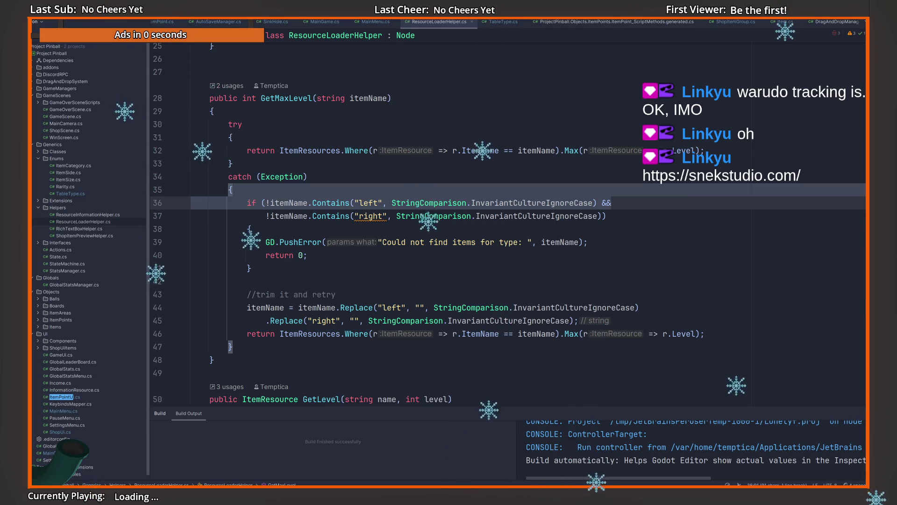
{"action": "mouse_move", "coordinate": [150, 490]}
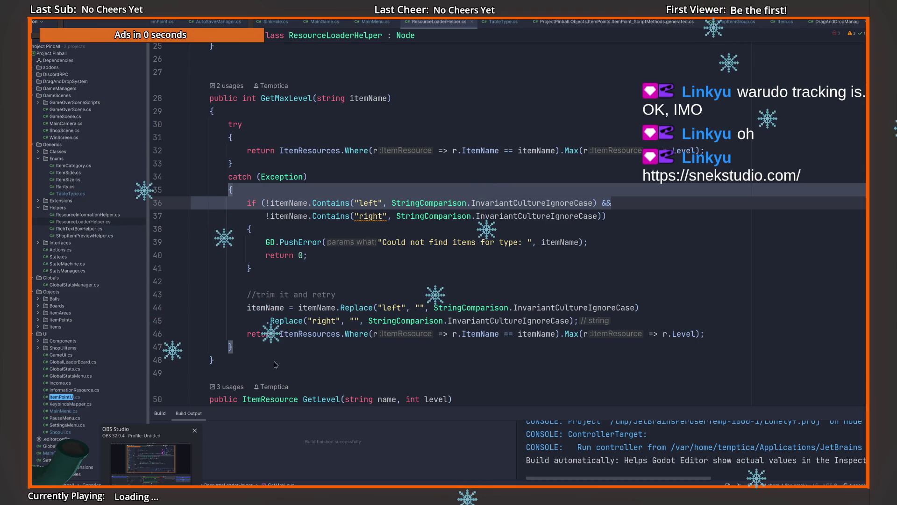
{"action": "left_click", "coordinate": [407, 346]}
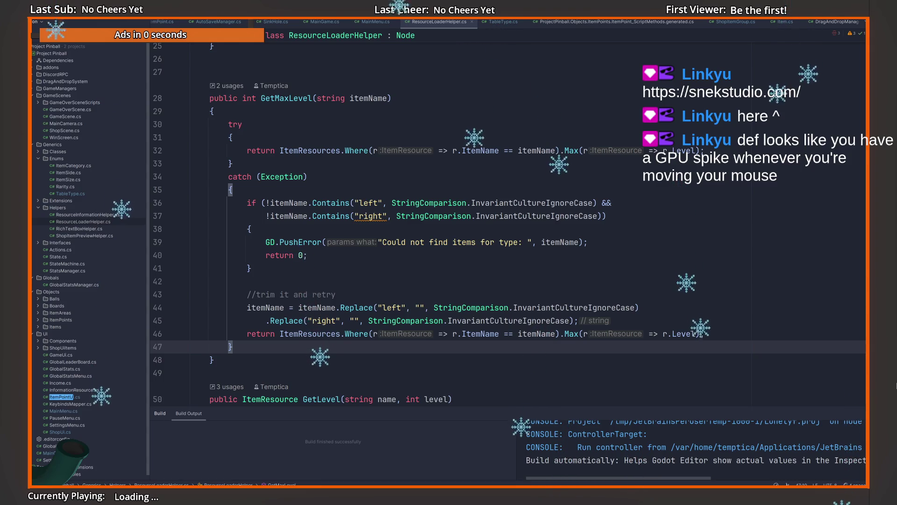
{"action": "key", "text": "ctrl+Escape"}
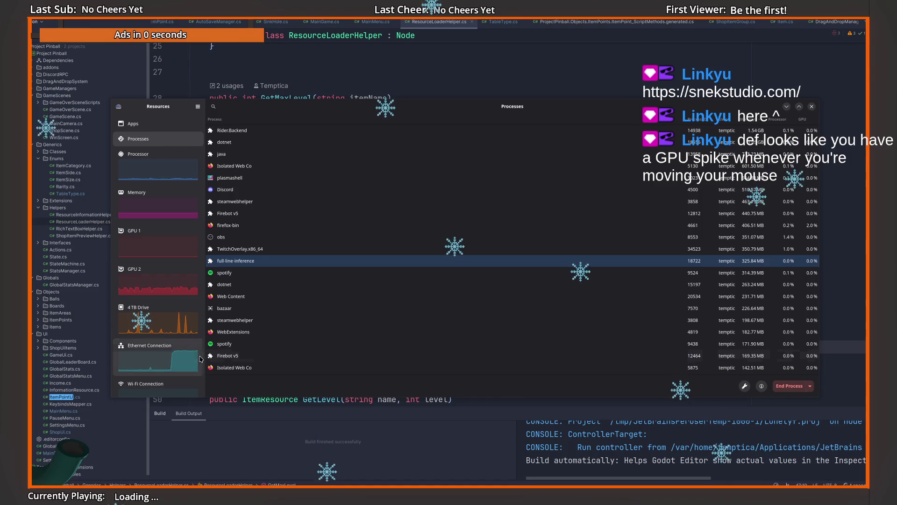
{"action": "left_click", "coordinate": [185, 296]}
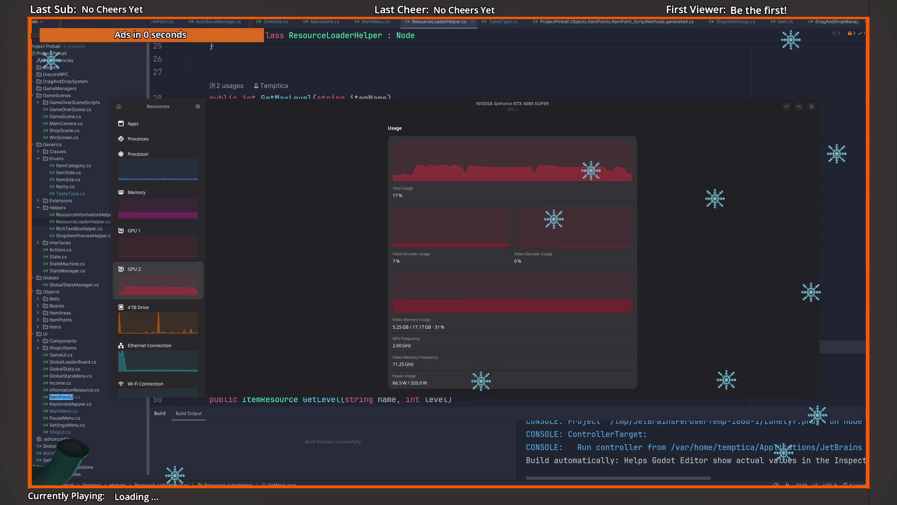
Run lspci | grep VGA in a new terminal to list the RTX 4080 SUPER and Radeon GPUs
{"action": "key", "text": "ctrl+alt+t"}
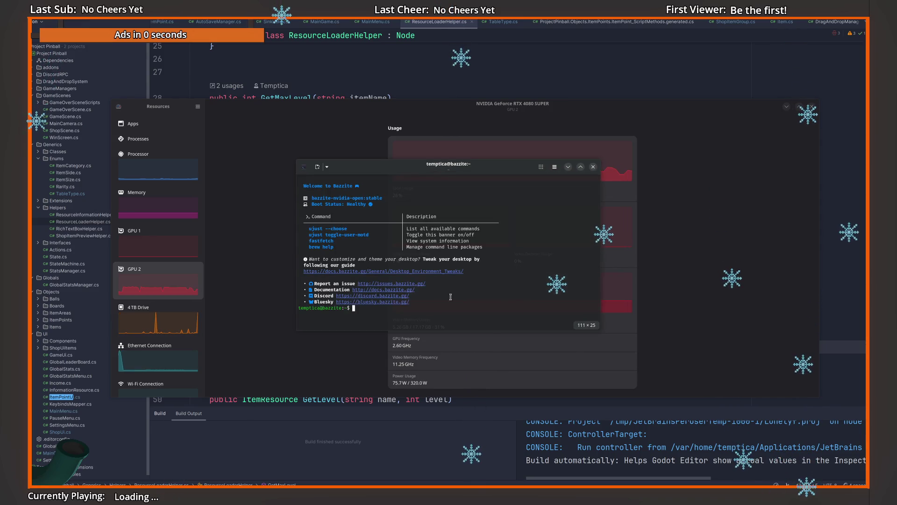
{"action": "type", "text": "^[[200~lspci | grep VGA~"}
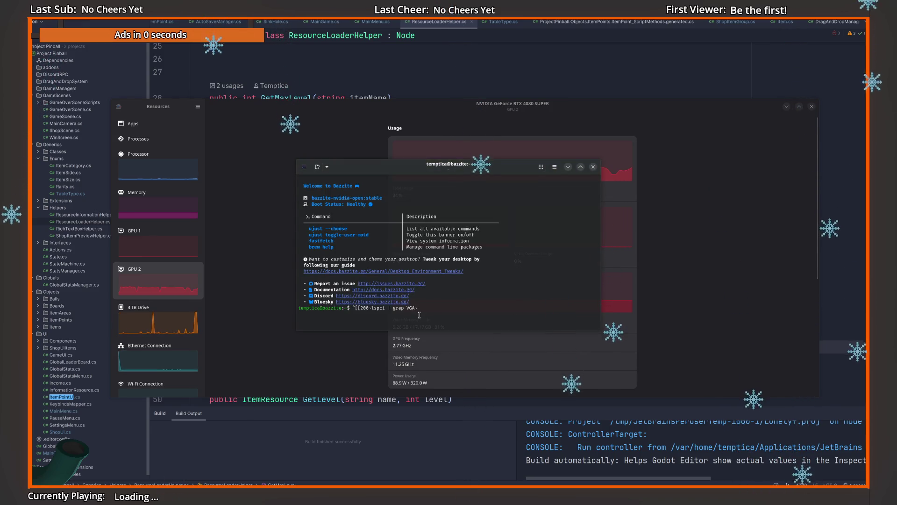
{"action": "key", "text": "BackSpace"}
{"action": "key", "text": "BackSpace"}
{"action": "key", "text": "BackSpace"}
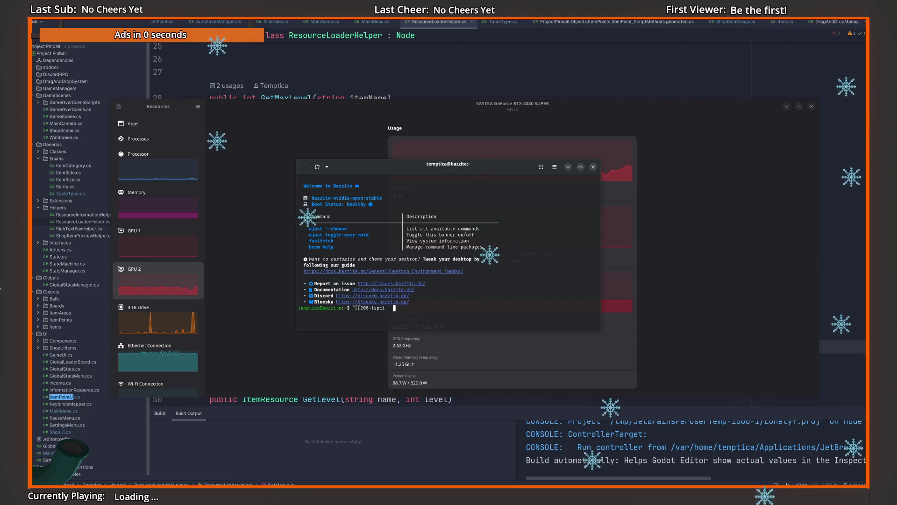
{"action": "type", "text": "lspci | grep VGA"}
{"action": "key", "text": "Return"}
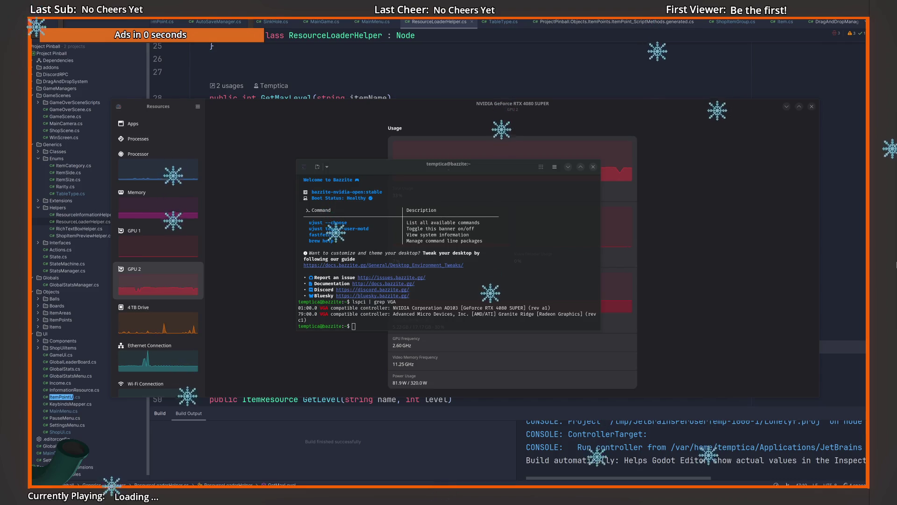
{"action": "key", "text": "alt+Tab"}
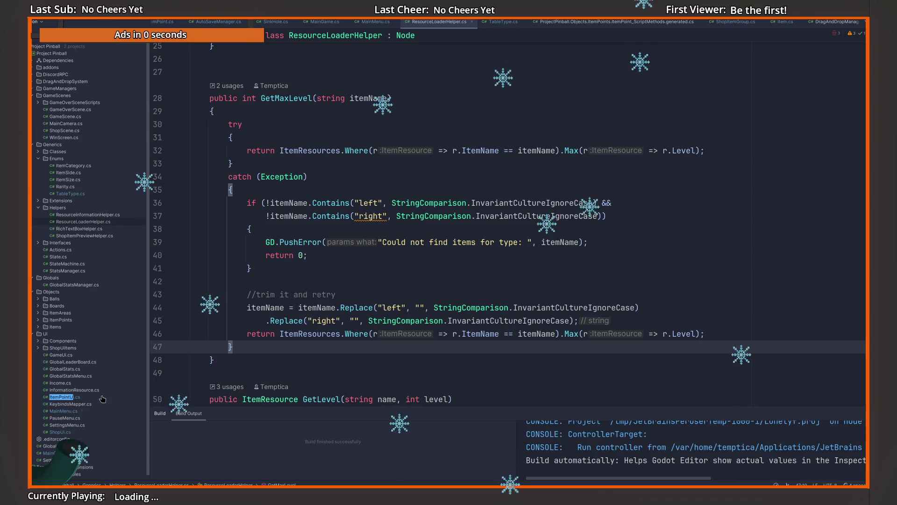
Search 'cursor' to open the Mouse settings page, then view Resources' AMD Radeon GPU 1 details
{"action": "key", "text": "super"}
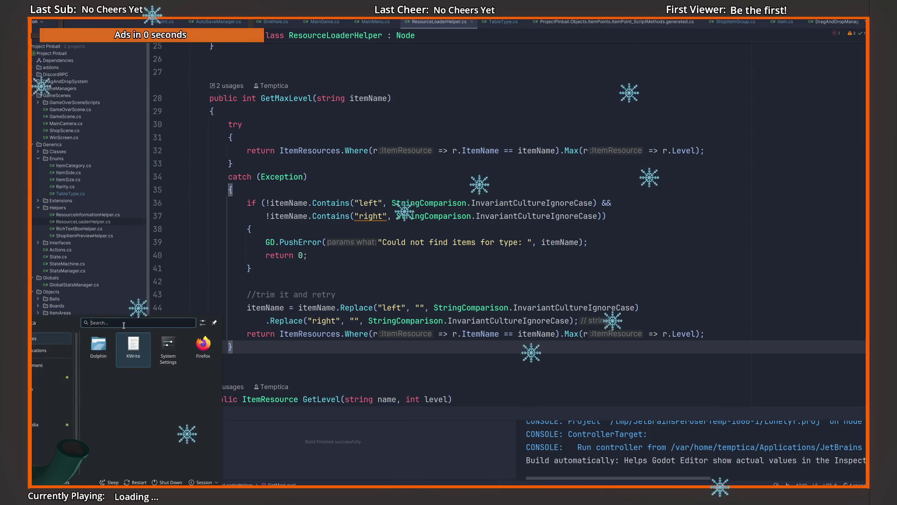
{"action": "type", "text": "kde"}
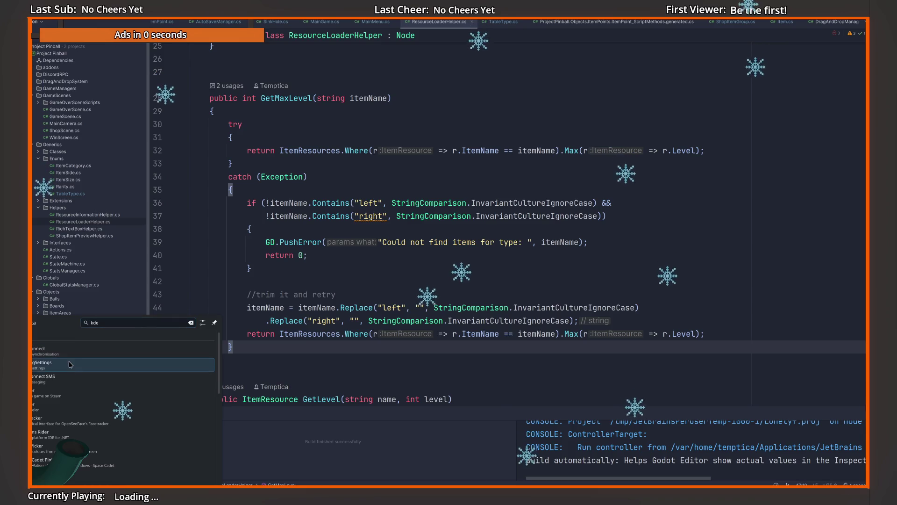
{"action": "key", "text": "BackSpace"}
{"action": "key", "text": "BackSpace"}
{"action": "key", "text": "BackSpace"}
{"action": "type", "text": "cursor"}
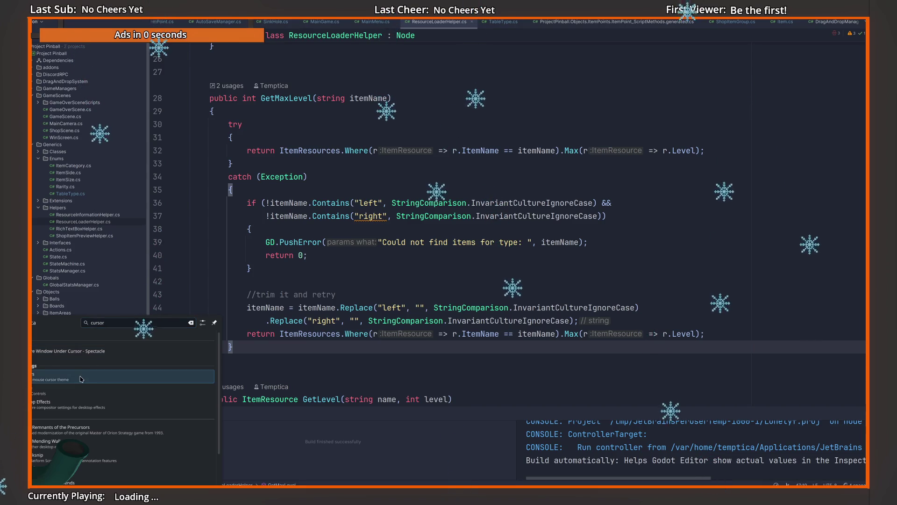
{"action": "left_click", "coordinate": [78, 383]}
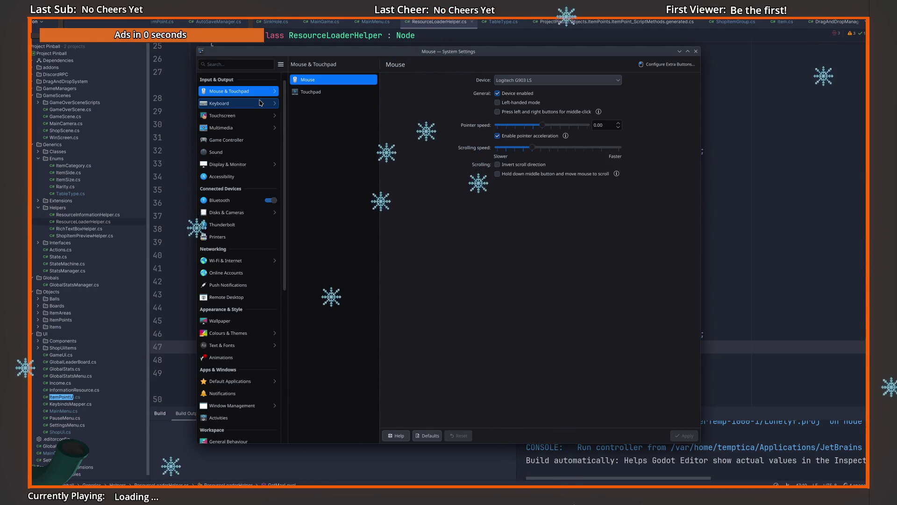
{"action": "scroll", "coordinate": [252, 186], "scroll_direction": "down", "scroll_amount": 5}
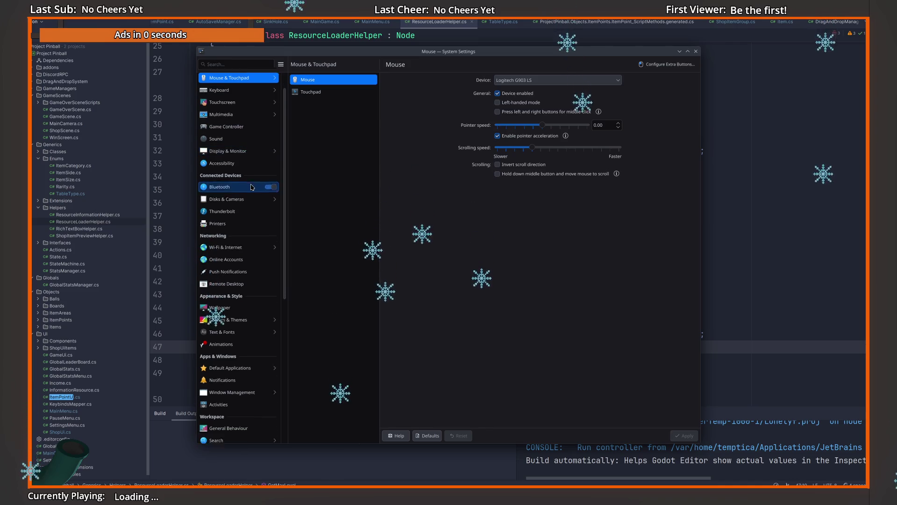
{"action": "scroll", "coordinate": [251, 187], "scroll_direction": "down", "scroll_amount": 5}
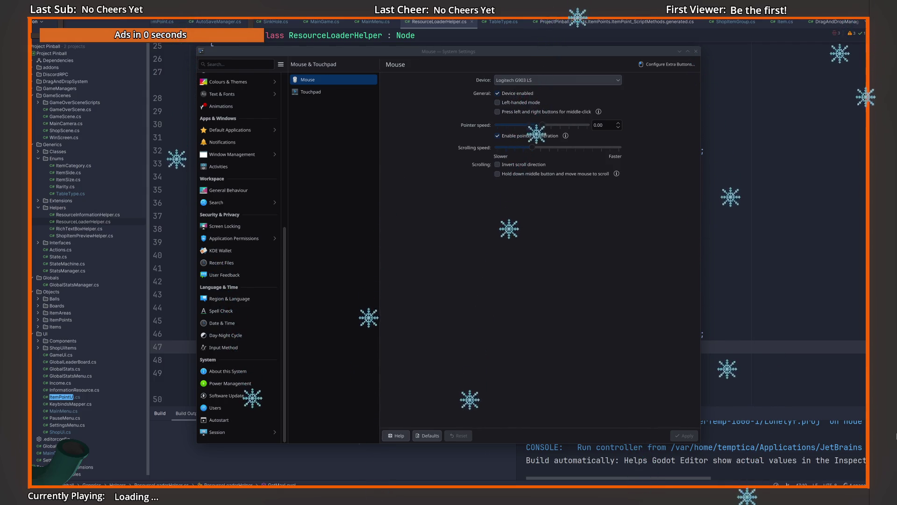
{"action": "key", "text": "ctrl+Escape"}
{"action": "left_click", "coordinate": [158, 240]}
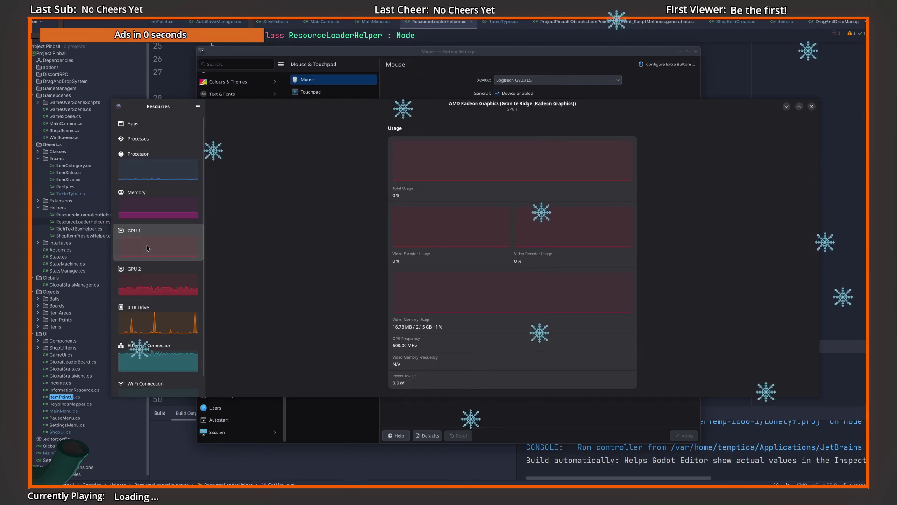
Scroll through the AMD Radeon GPU 1 details, view the NVIDIA RTX 4080 SUPER GPU 2, then close Resources
{"action": "scroll", "coordinate": [414, 299], "scroll_direction": "down", "scroll_amount": 5}
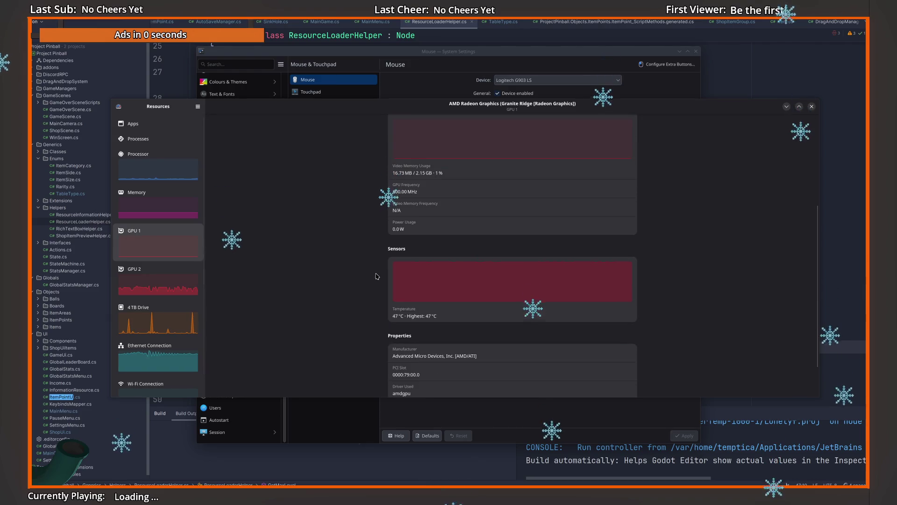
{"action": "scroll", "coordinate": [378, 268], "scroll_direction": "down", "scroll_amount": 2}
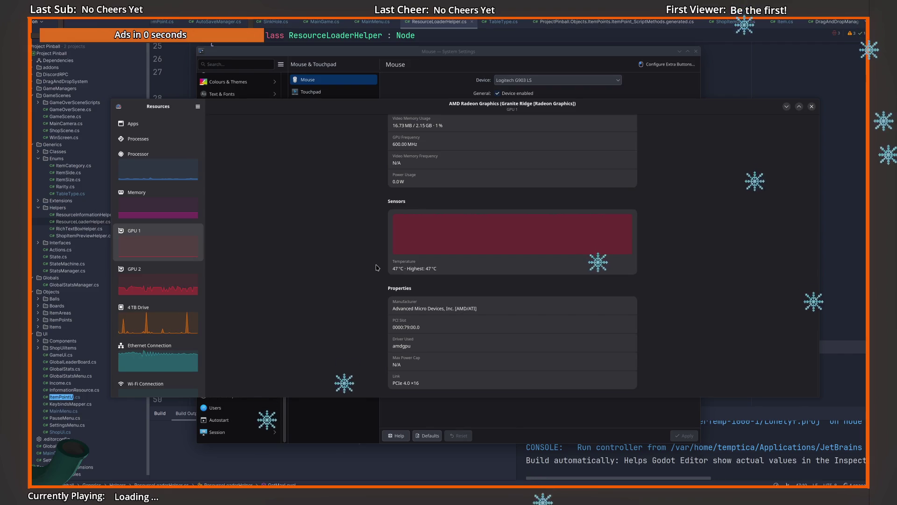
{"action": "scroll", "coordinate": [377, 268], "scroll_direction": "up", "scroll_amount": 6}
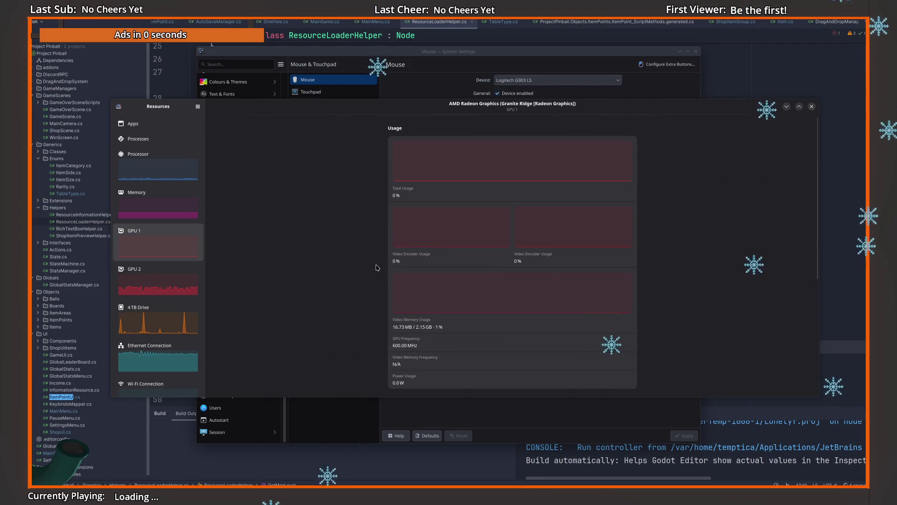
{"action": "left_click", "coordinate": [163, 292]}
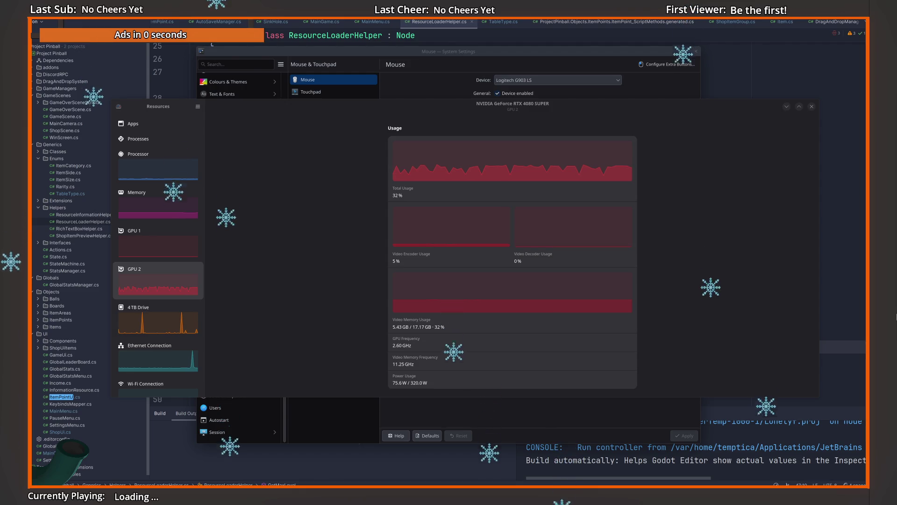
{"action": "left_click", "coordinate": [812, 106]}
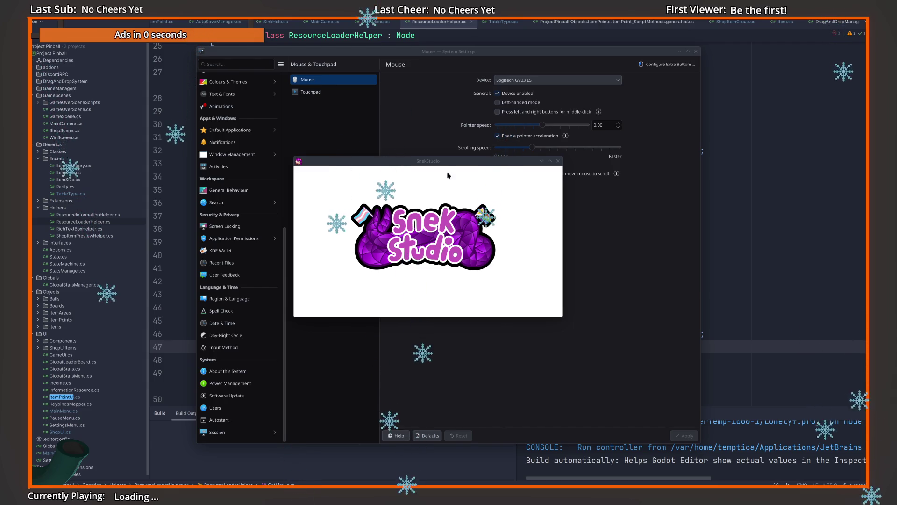
Drag the SnekStudio avatar window into the upper-left corner of the screen
{"action": "left_click_drag", "start_coordinate": [447, 175], "coordinate": [305, 132]}
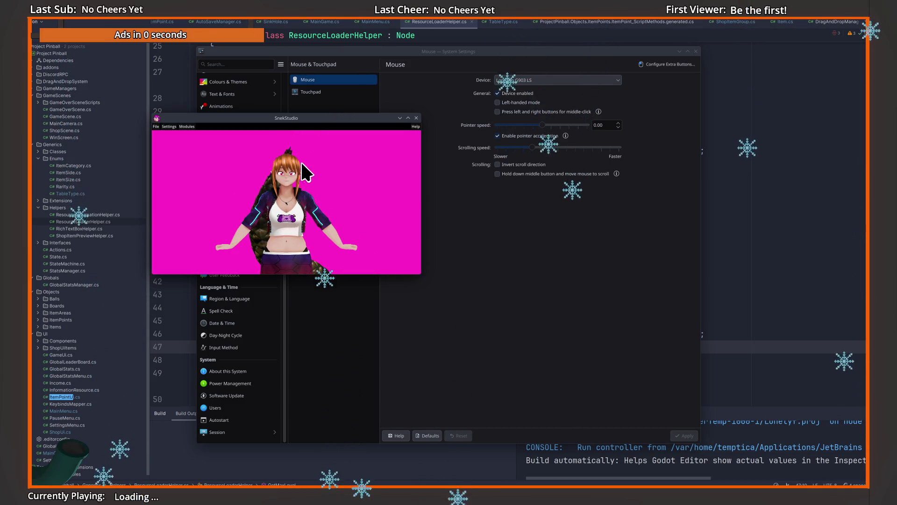
{"action": "left_click_drag", "start_coordinate": [313, 119], "coordinate": [268, 76]}
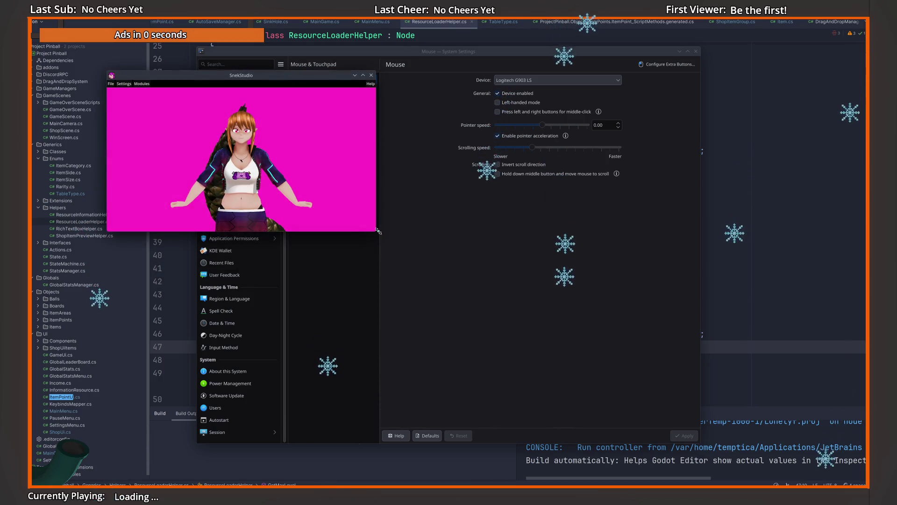
{"action": "left_click", "coordinate": [111, 84]}
Start loading a VRM avatar and navigate the file dialog up to the Documents folder
{"action": "left_click", "coordinate": [118, 91]}
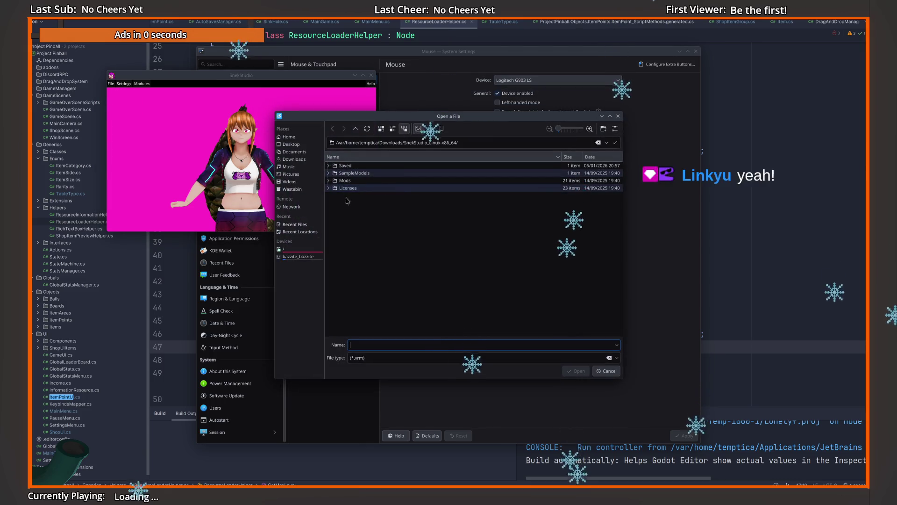
{"action": "left_click", "coordinate": [356, 129]}
{"action": "left_click", "coordinate": [357, 129]}
{"action": "left_click", "coordinate": [357, 129]}
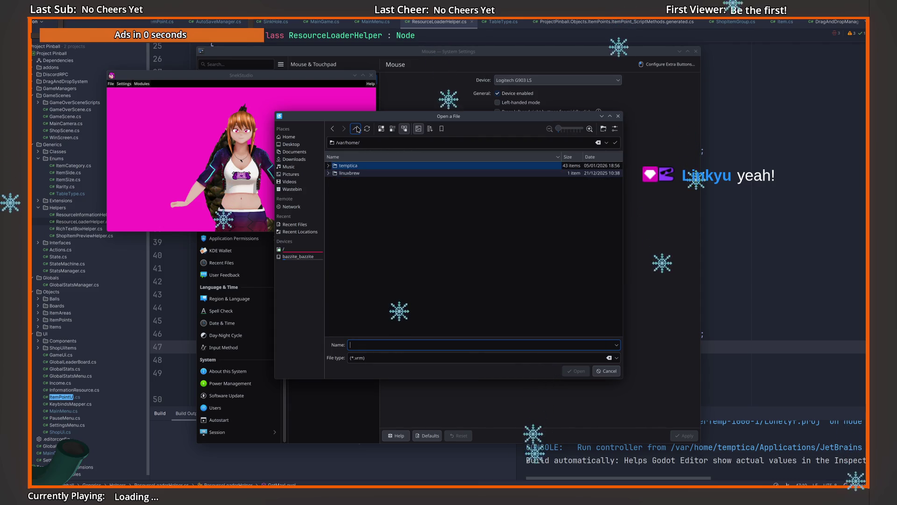
{"action": "left_click", "coordinate": [356, 129]}
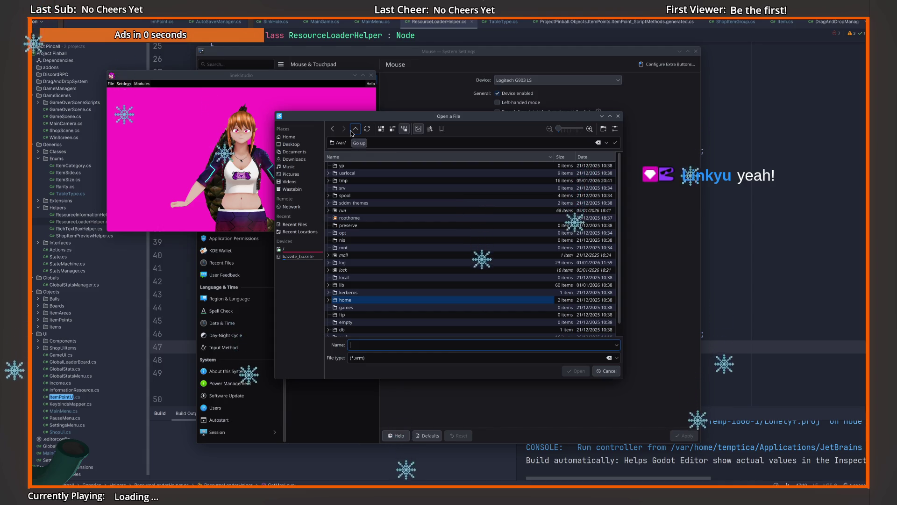
{"action": "left_click", "coordinate": [294, 159]}
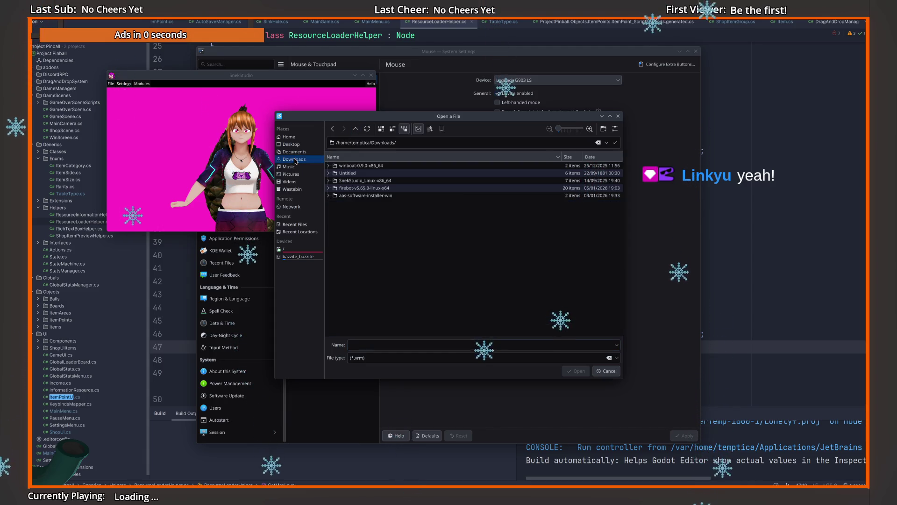
{"action": "left_click", "coordinate": [295, 152]}
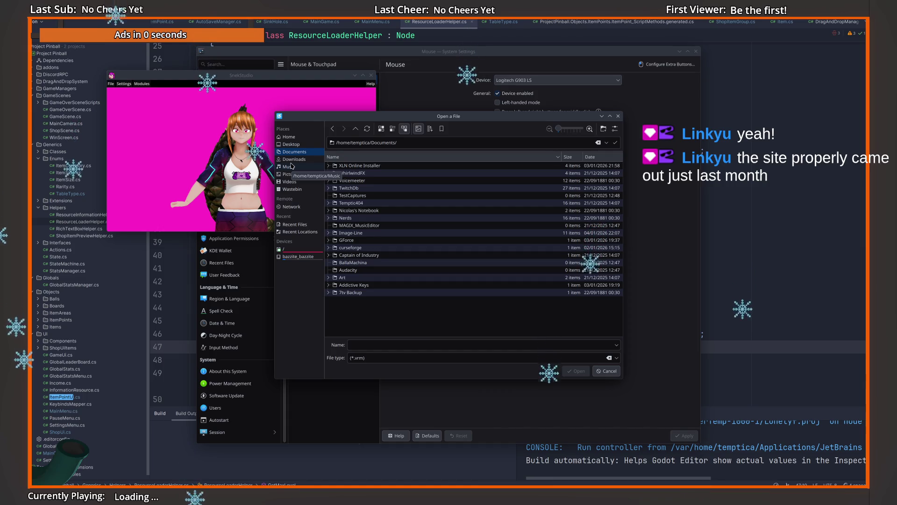
{"action": "left_click", "coordinate": [291, 166]}
{"action": "left_click", "coordinate": [301, 160]}
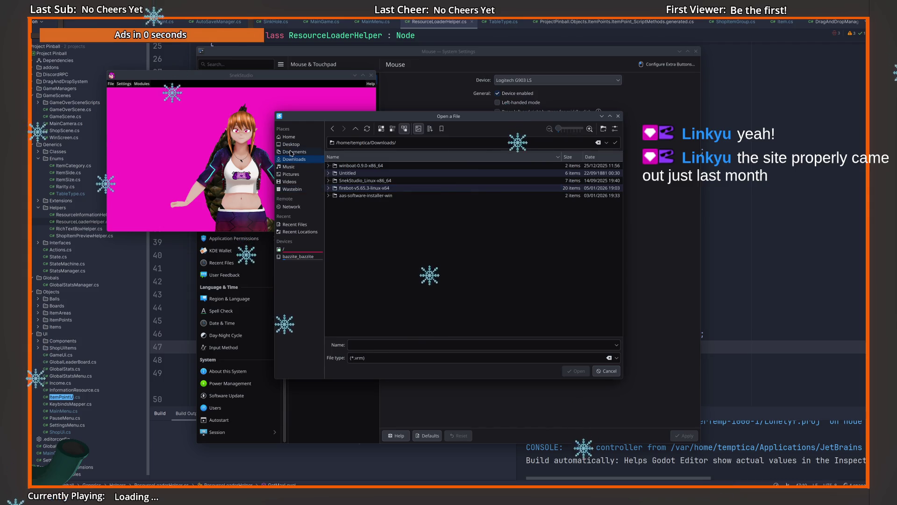
{"action": "left_click", "coordinate": [291, 152]}
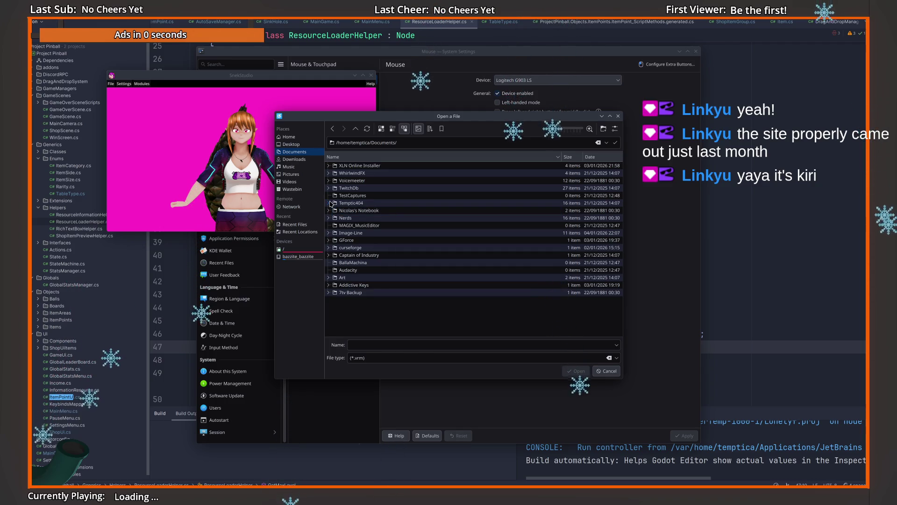
Expand Temptic404 > TempticModel and select model.1.1.1.vrm
{"action": "left_click", "coordinate": [330, 204]}
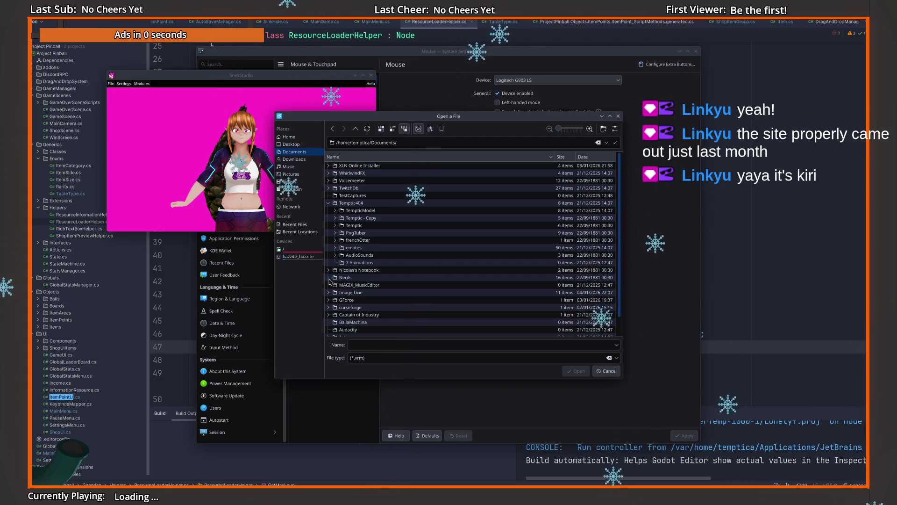
{"action": "scroll", "coordinate": [377, 287], "scroll_direction": "down", "scroll_amount": 1}
{"action": "scroll", "coordinate": [377, 287], "scroll_direction": "up", "scroll_amount": 2}
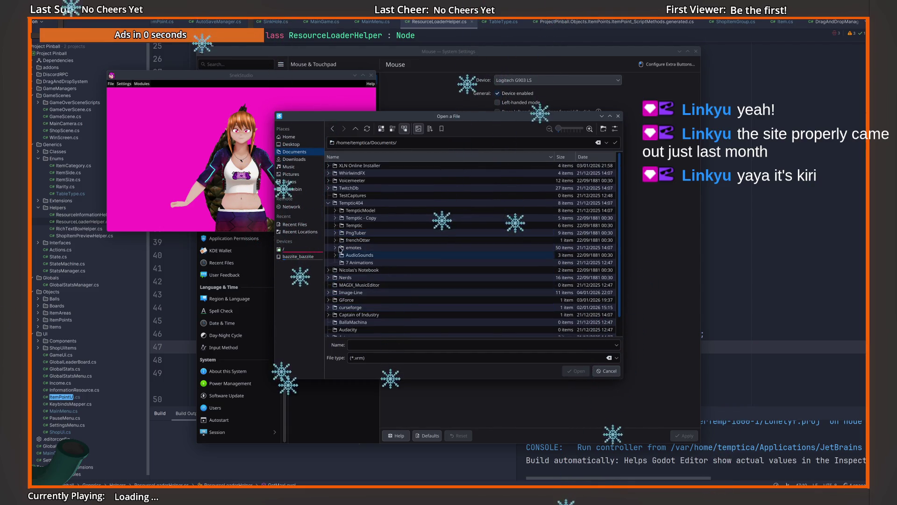
{"action": "left_click", "coordinate": [335, 210]}
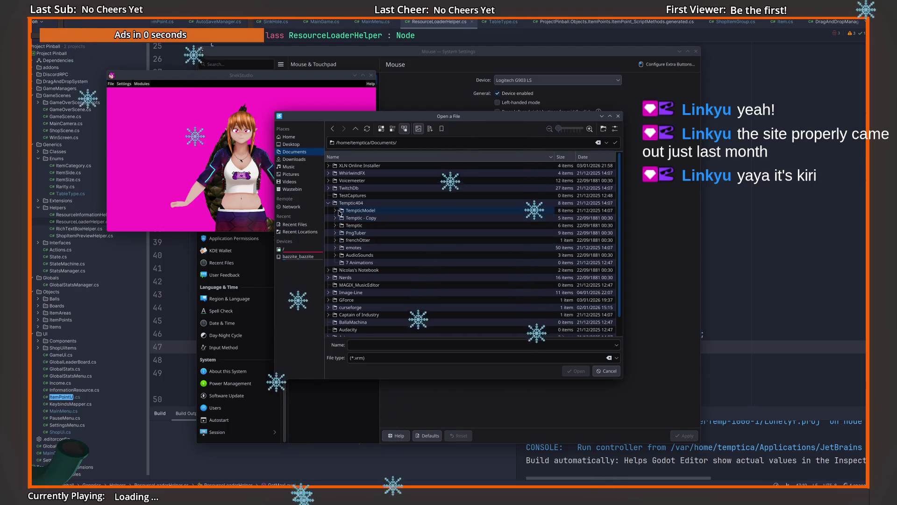
{"action": "left_click", "coordinate": [359, 240]}
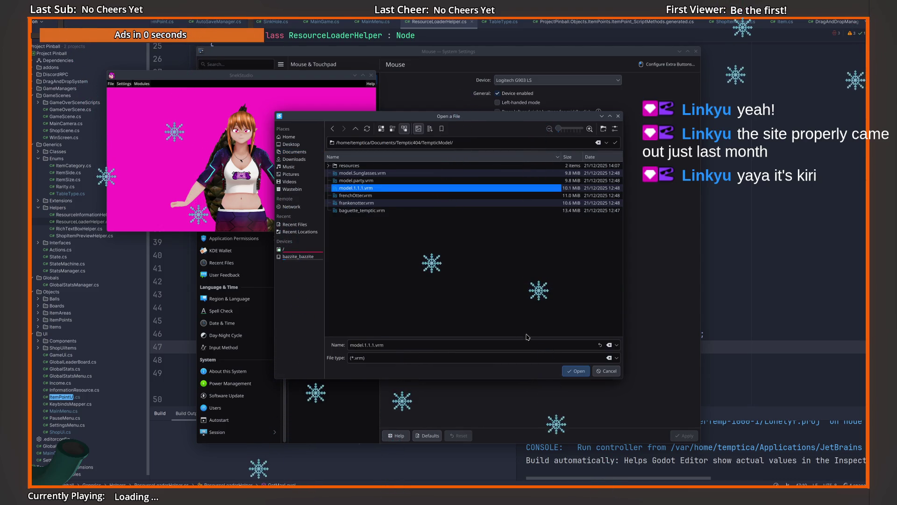
Open model.1.1.1.vrm, rotate the camera onto the avatar, and stretch the preview window taller
{"action": "left_click", "coordinate": [575, 371]}
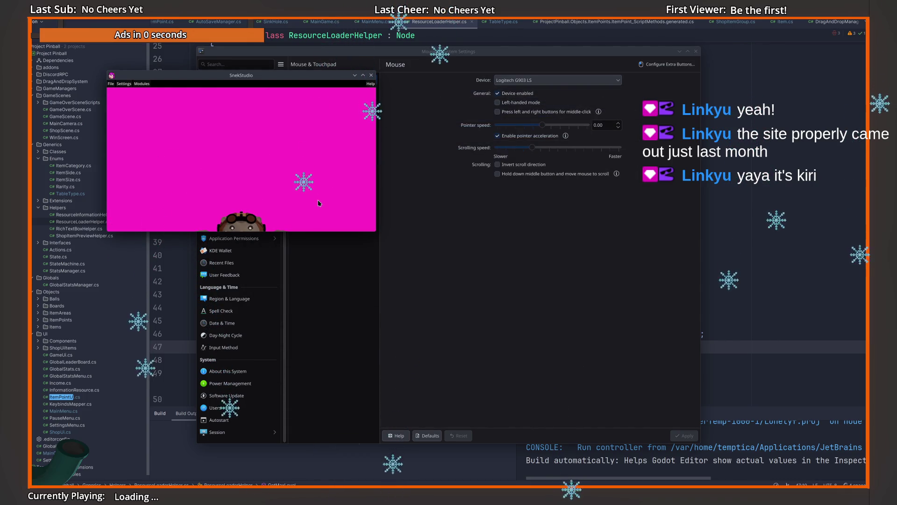
{"action": "left_click_drag", "start_coordinate": [304, 215], "coordinate": [301, 173]}
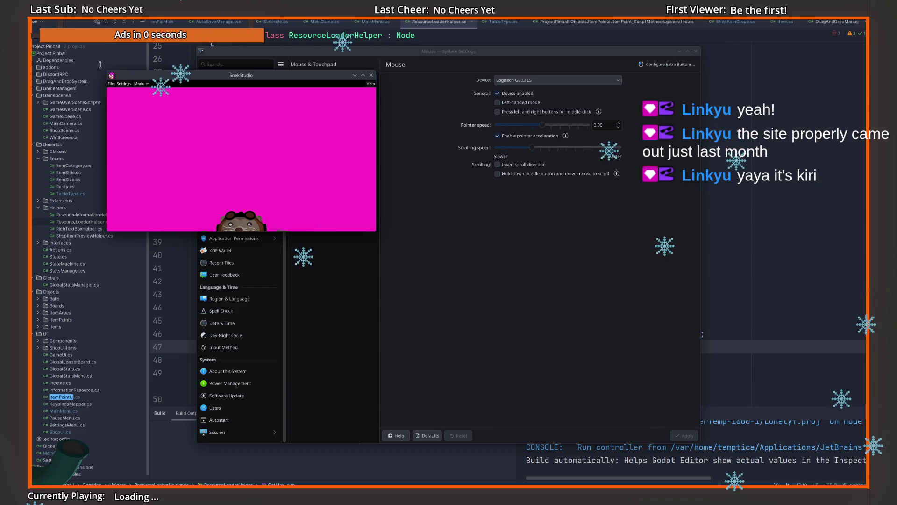
{"action": "left_click_drag", "start_coordinate": [366, 231], "coordinate": [362, 287]}
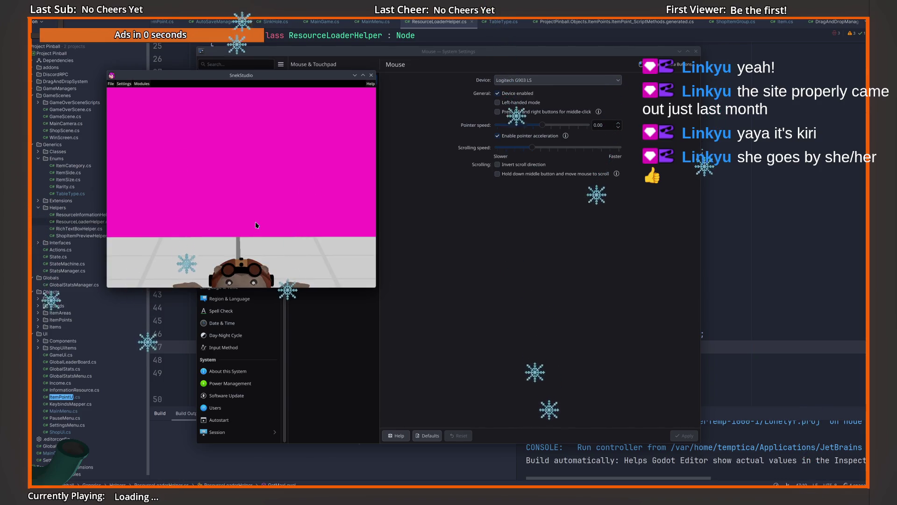
Adjust the Camera FOV slider in General settings, then close it
{"action": "left_click", "coordinate": [124, 83]}
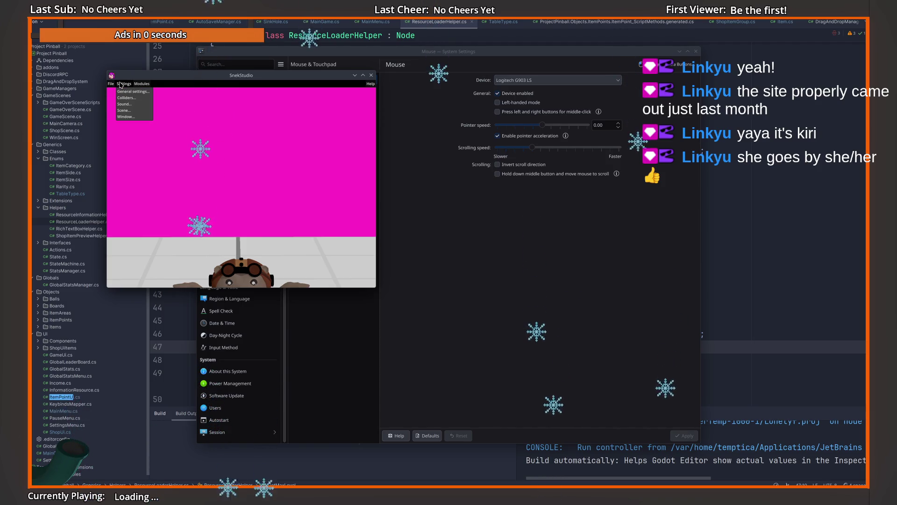
{"action": "left_click", "coordinate": [128, 91]}
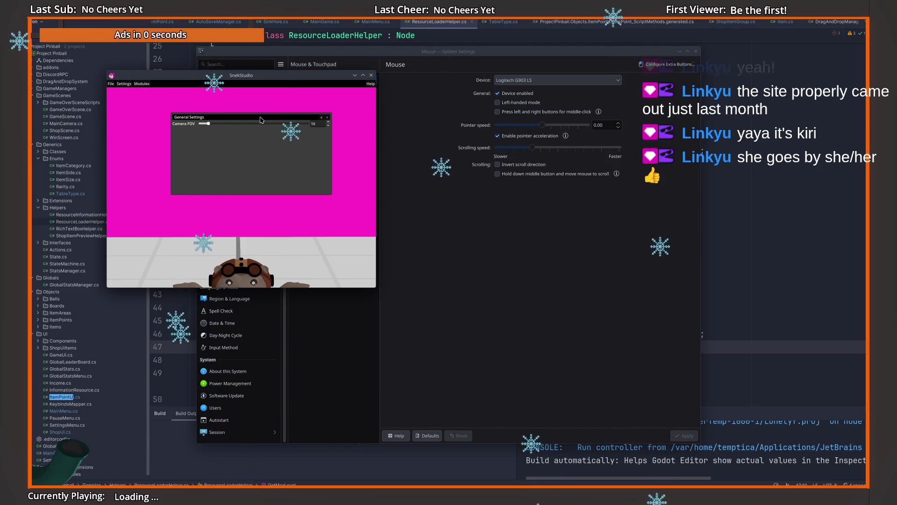
{"action": "mouse_move", "coordinate": [204, 125]}
{"action": "left_mouse_down"}
{"action": "mouse_move", "coordinate": [223, 129]}
{"action": "mouse_move", "coordinate": [208, 130]}
{"action": "left_mouse_up"}
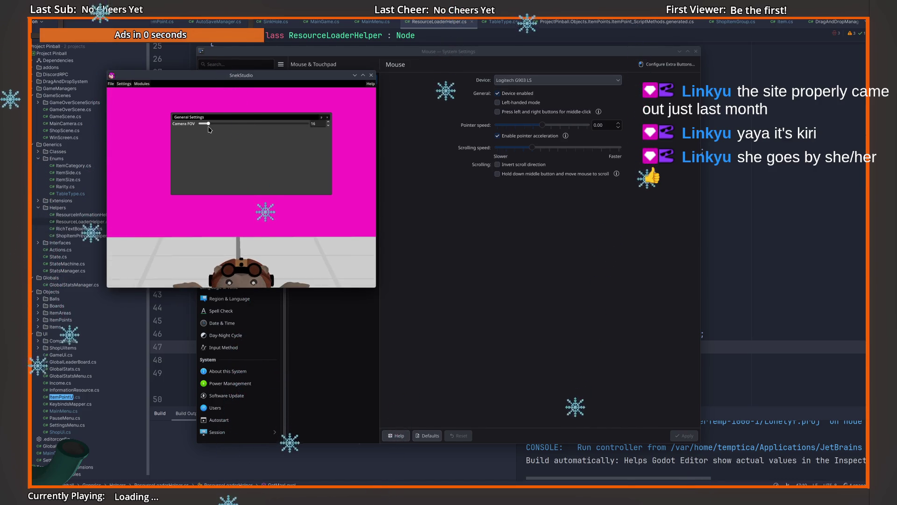
{"action": "left_click", "coordinate": [328, 117]}
Open Scene settings and pop them out into a separate window
{"action": "left_click", "coordinate": [124, 84]}
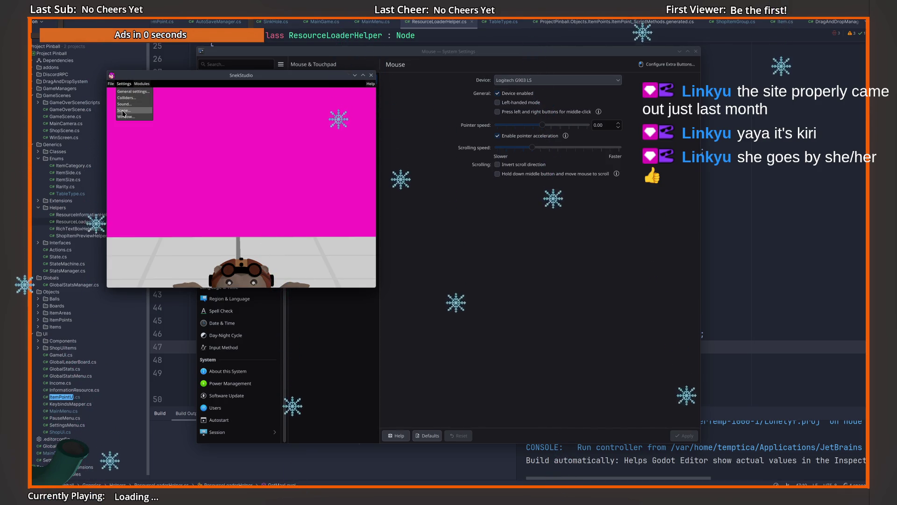
{"action": "left_click", "coordinate": [130, 112]}
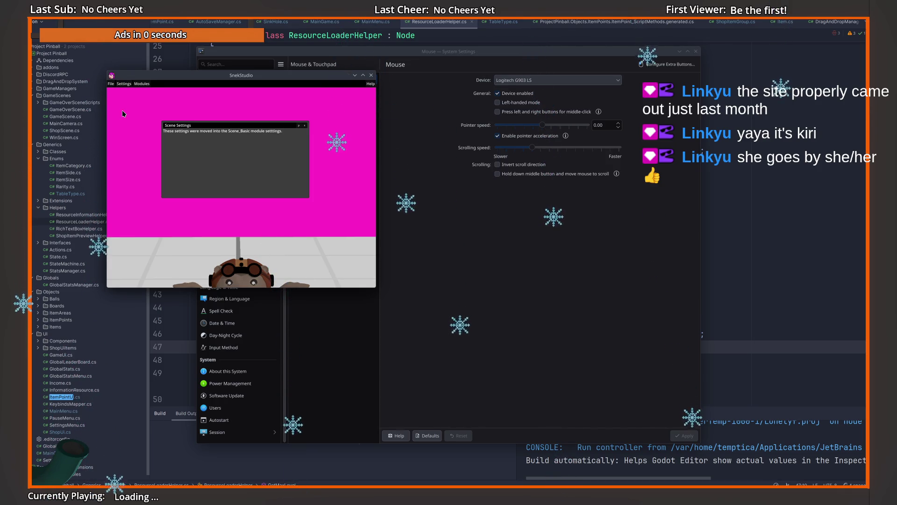
{"action": "left_click", "coordinate": [302, 126]}
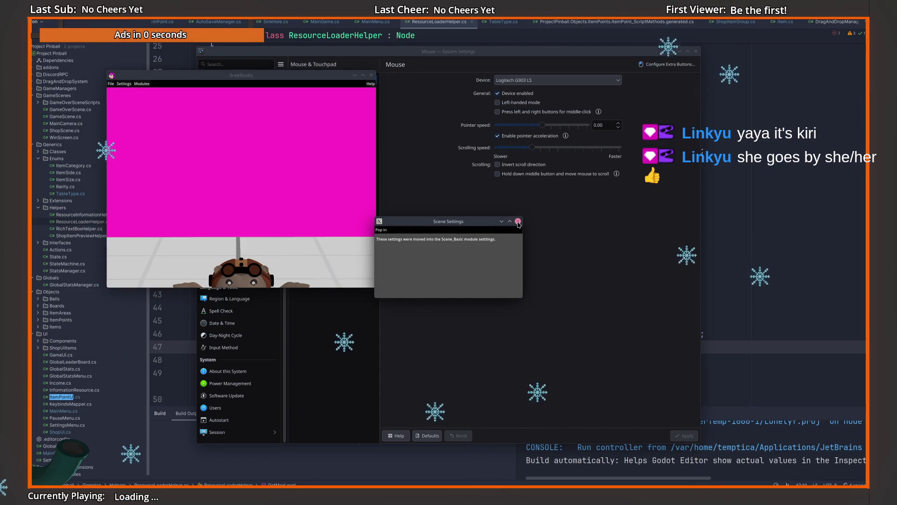
Open the Channel Event Tester module, nudge it left, close it, then bring up Help
{"action": "left_click", "coordinate": [142, 83]}
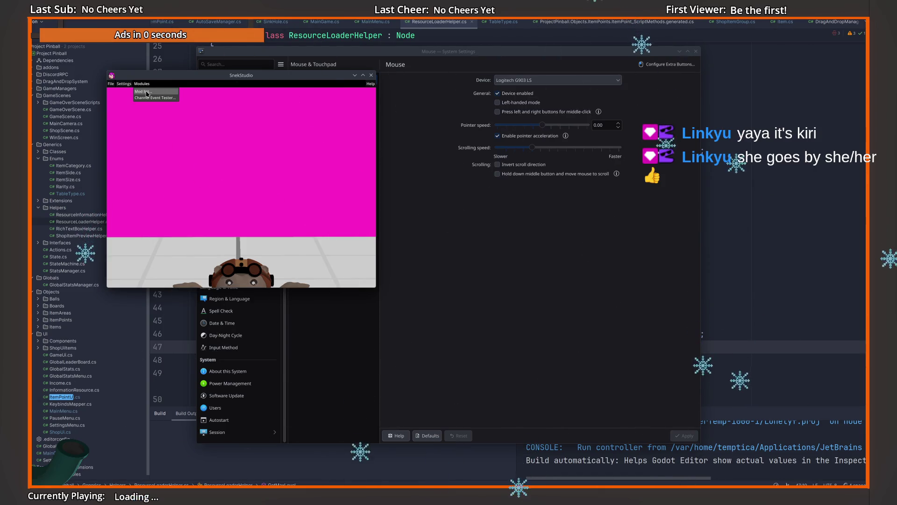
{"action": "left_click", "coordinate": [146, 98]}
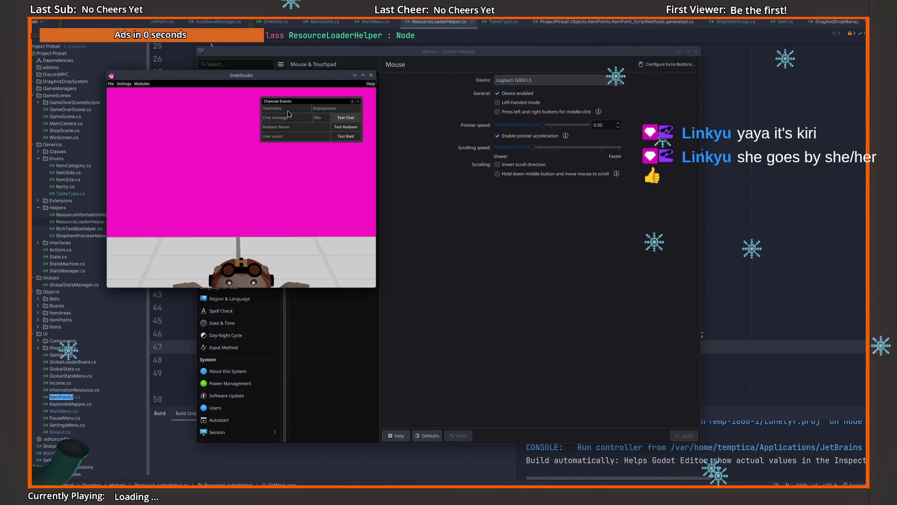
{"action": "left_click_drag", "start_coordinate": [302, 103], "coordinate": [295, 104]}
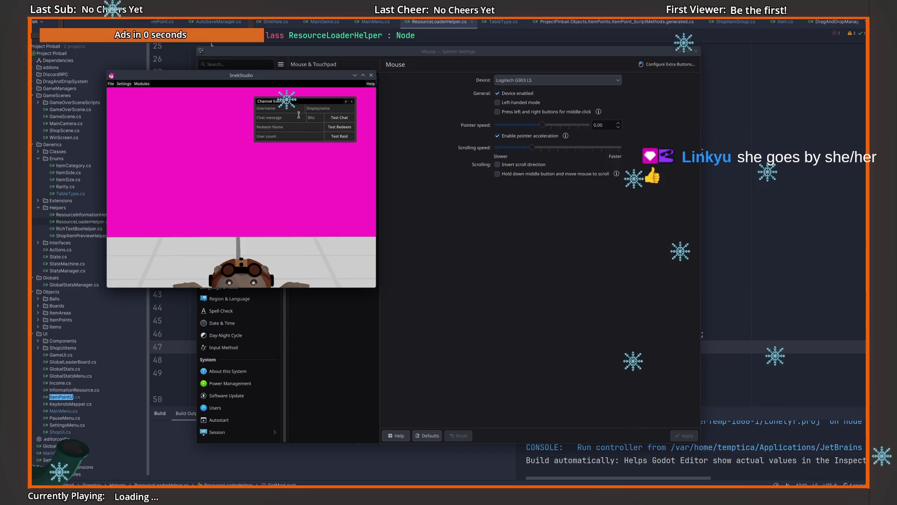
{"action": "left_click", "coordinate": [353, 102]}
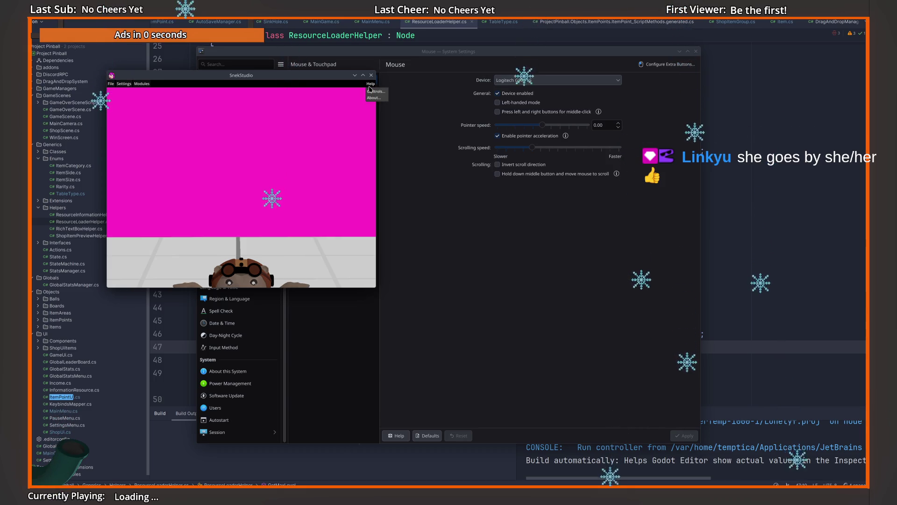
{"action": "left_click", "coordinate": [372, 93]}
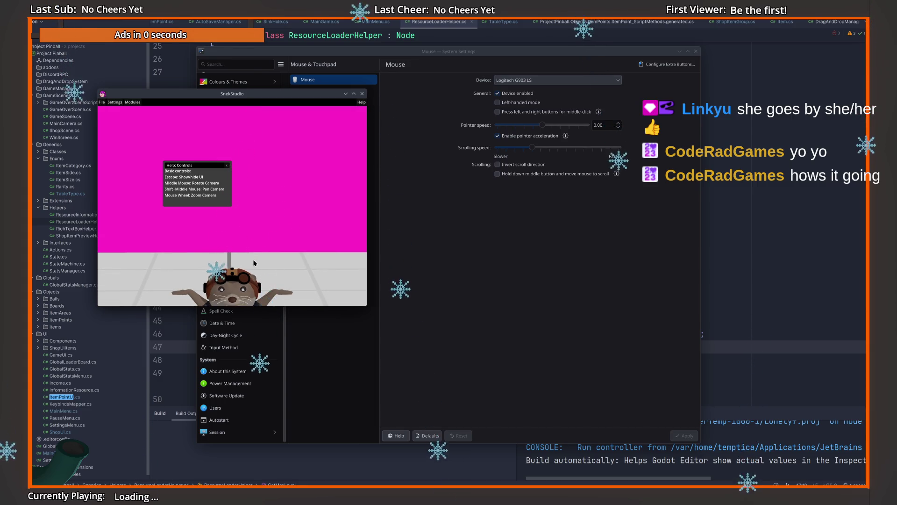
Pan the camera so the avatar shows head to feet, then dismiss the controls help
{"action": "mouse_move", "coordinate": [258, 285]}
{"action": "left_mouse_down"}
{"action": "mouse_move", "coordinate": [261, 245]}
{"action": "mouse_move", "coordinate": [141, 145]}
{"action": "left_mouse_up"}
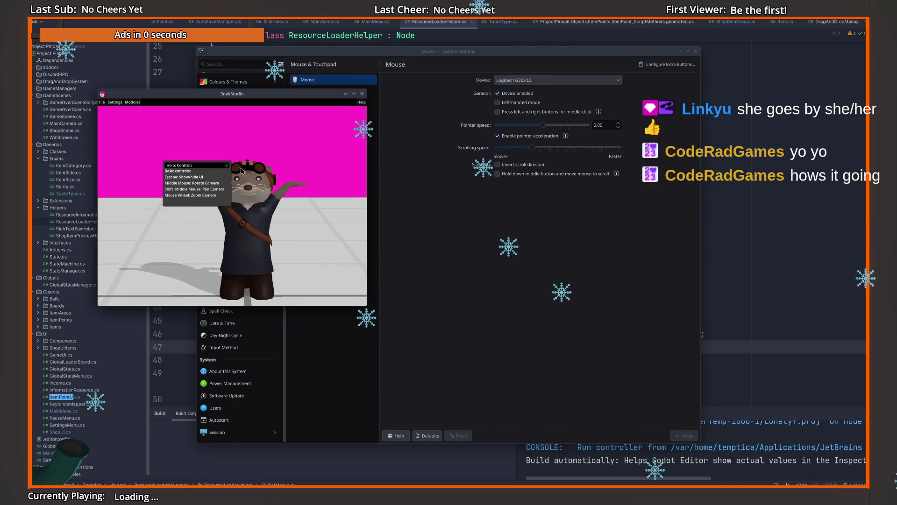
{"action": "left_click", "coordinate": [229, 166]}
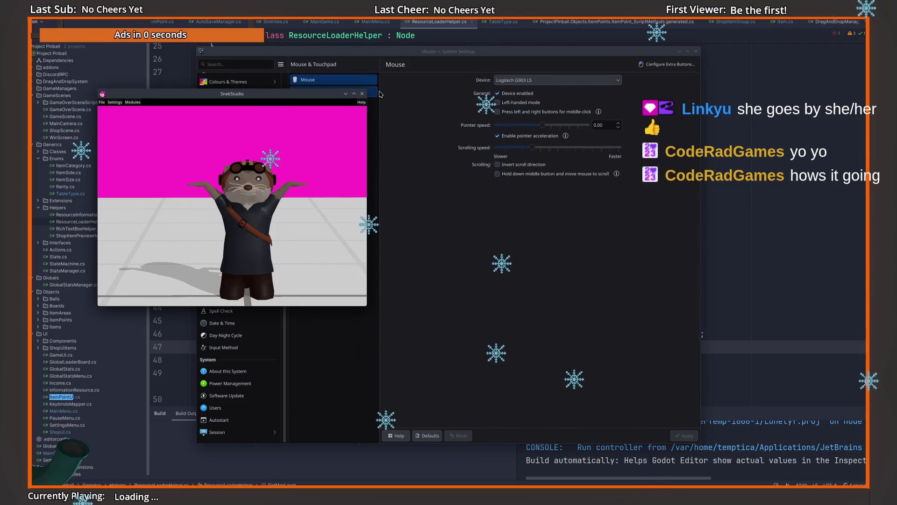
Pop out General settings, close that floating window, and close the KDE mouse settings window
{"action": "left_click", "coordinate": [102, 102]}
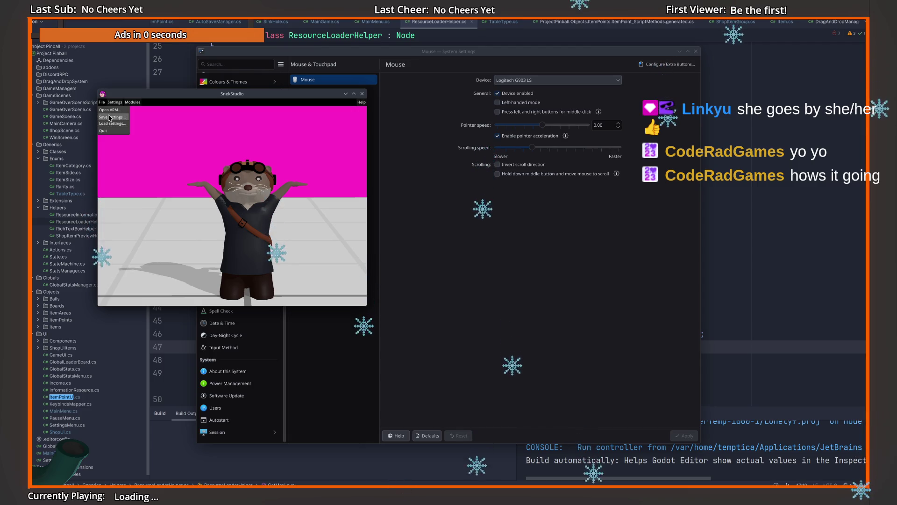
{"action": "mouse_move", "coordinate": [115, 102]}
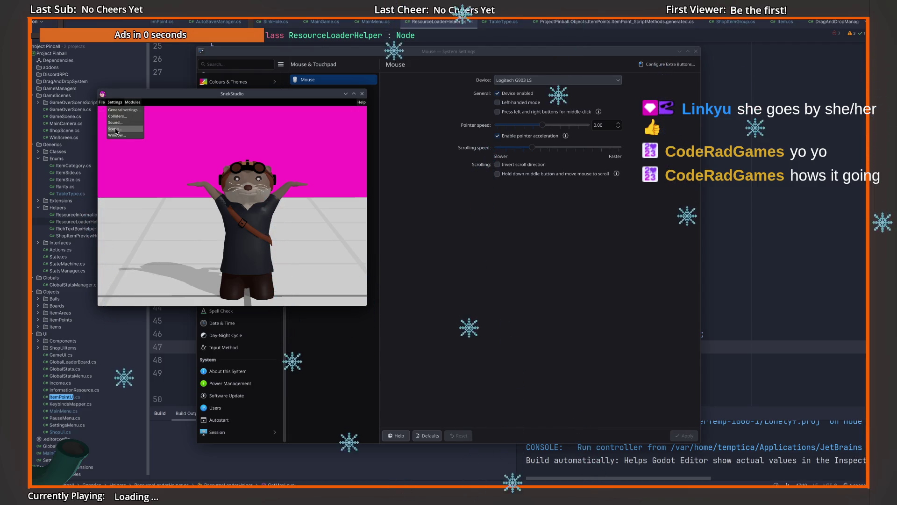
{"action": "left_click", "coordinate": [125, 111]}
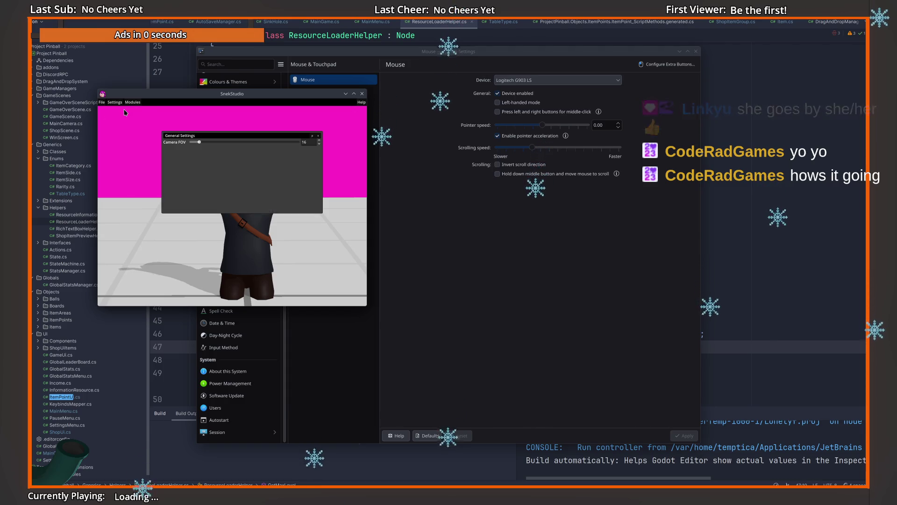
{"action": "left_click", "coordinate": [313, 137]}
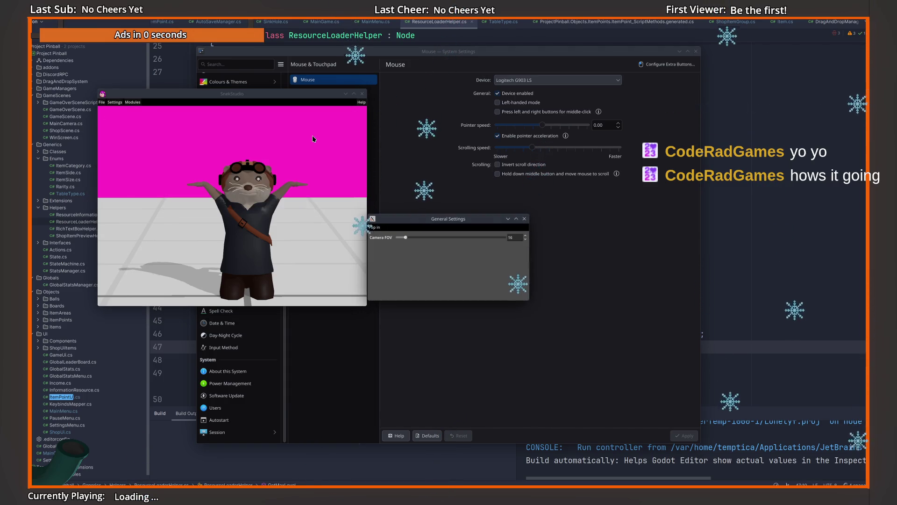
{"action": "left_click", "coordinate": [524, 219]}
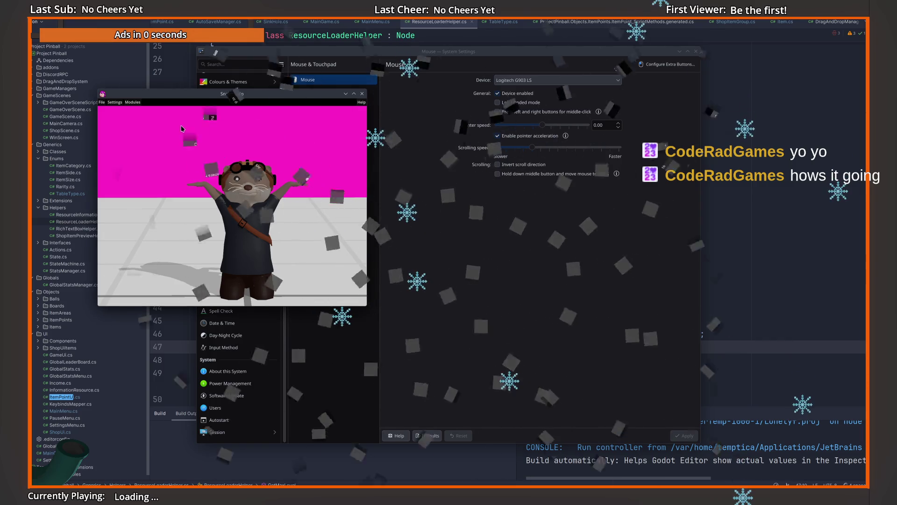
{"action": "left_click", "coordinate": [696, 51]}
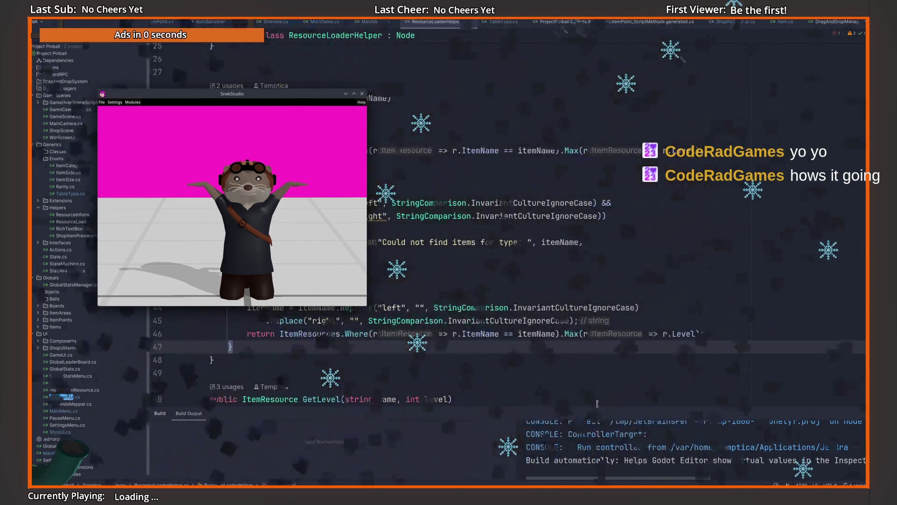
Browse the Colliders settings for the avatar's bones, then close them
{"action": "left_click", "coordinate": [133, 102]}
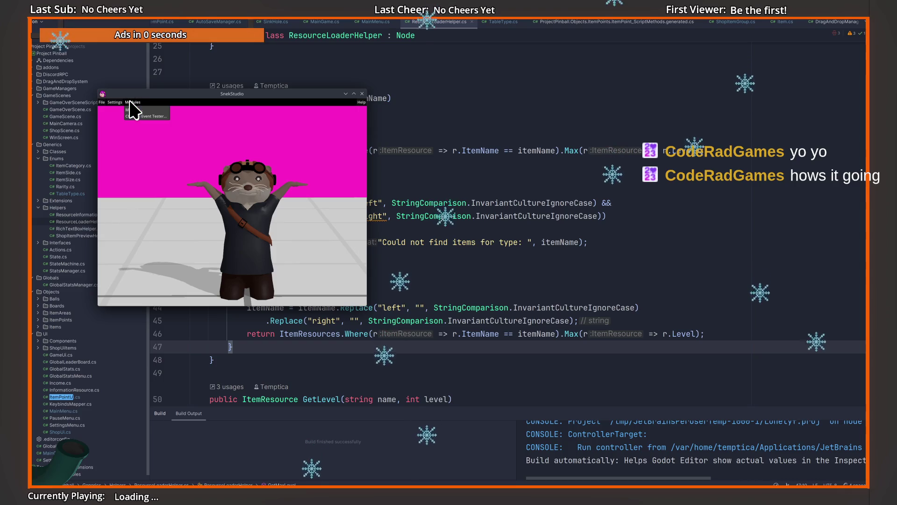
{"action": "left_click", "coordinate": [114, 102]}
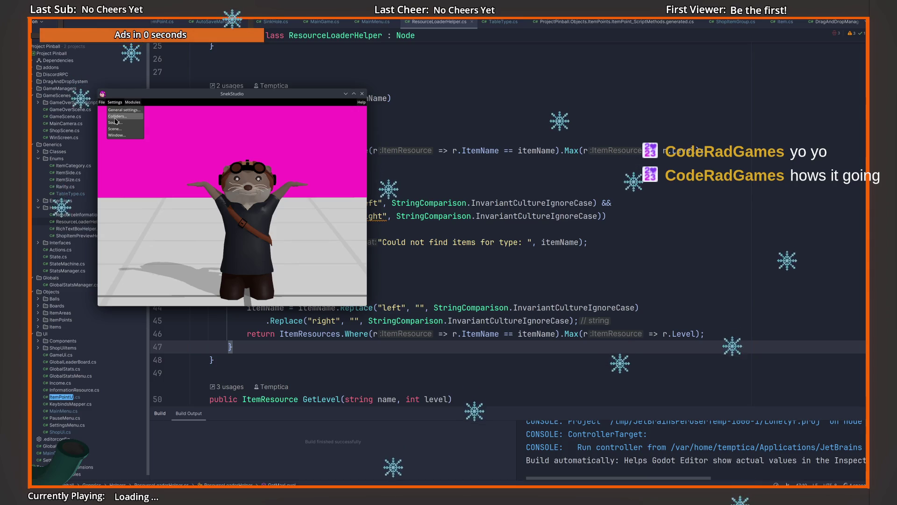
{"action": "left_click", "coordinate": [117, 117]}
{"action": "scroll", "coordinate": [222, 187], "scroll_direction": "down", "scroll_amount": 15}
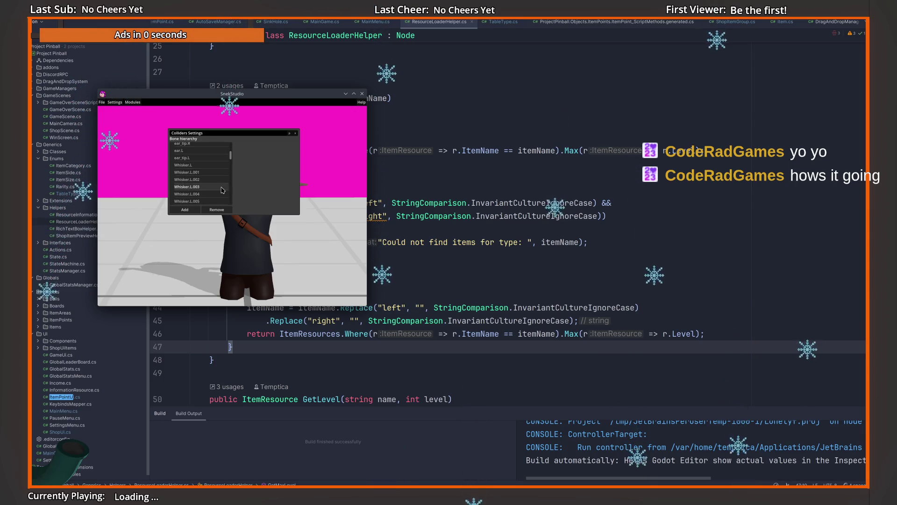
{"action": "scroll", "coordinate": [222, 187], "scroll_direction": "down", "scroll_amount": 10}
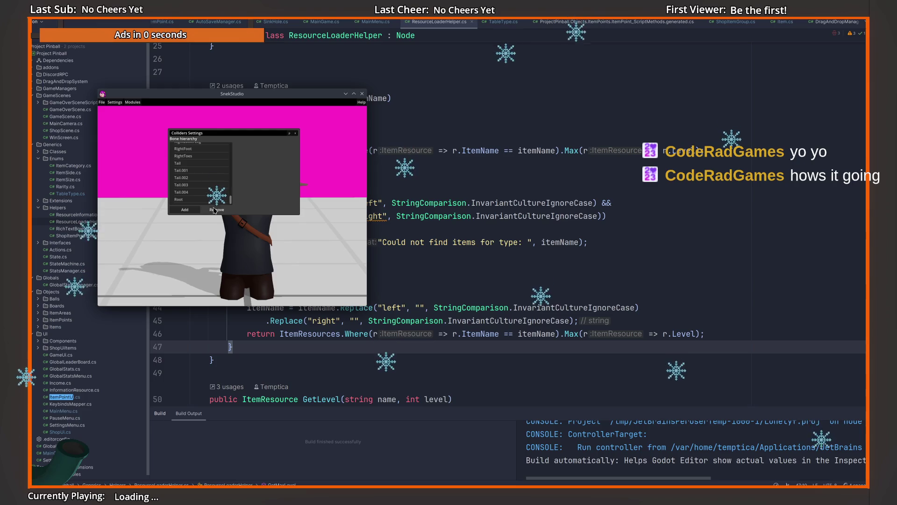
{"action": "left_click", "coordinate": [295, 134]}
In Window settings, toggle Transparent background on then off, restore window decorations, and close
{"action": "left_click", "coordinate": [115, 102]}
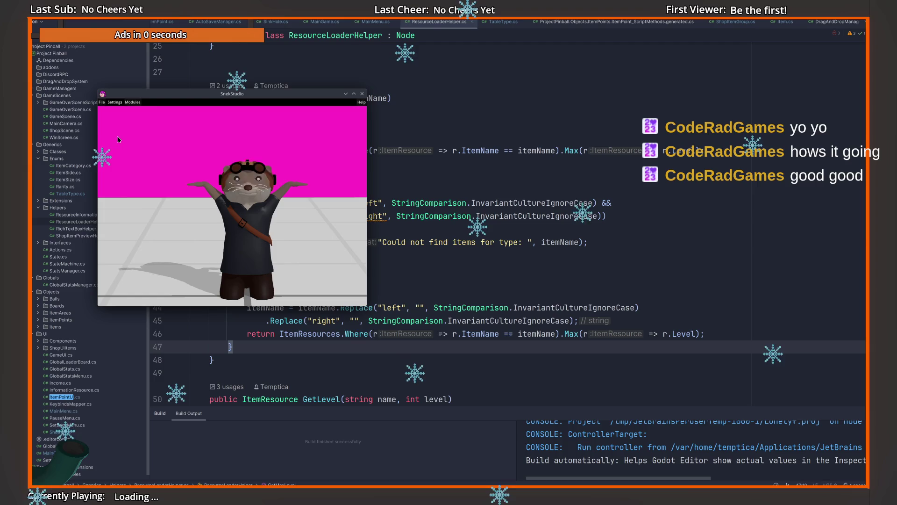
{"action": "left_click", "coordinate": [116, 135]}
{"action": "left_click", "coordinate": [263, 170]}
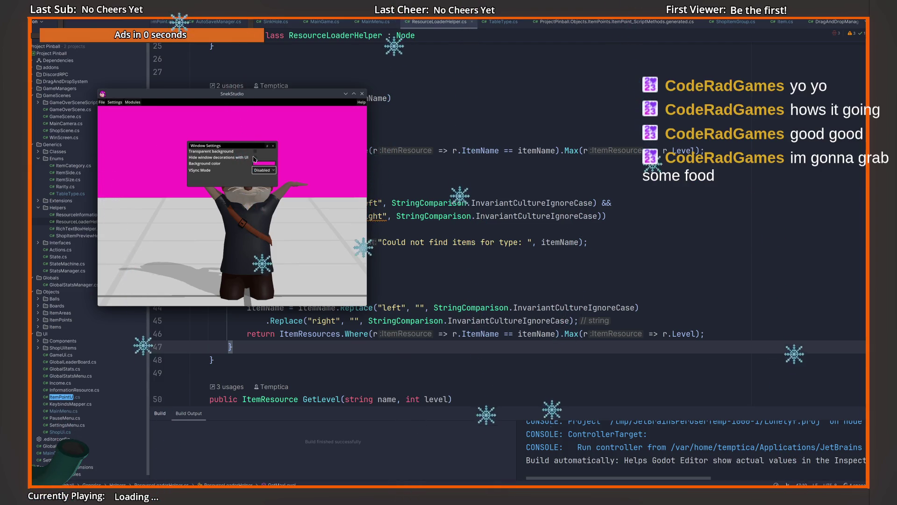
{"action": "left_click", "coordinate": [255, 152]}
{"action": "mouse_move", "coordinate": [289, 101]}
{"action": "left_mouse_down"}
{"action": "mouse_move", "coordinate": [432, 102]}
{"action": "mouse_move", "coordinate": [315, 127]}
{"action": "left_mouse_up"}
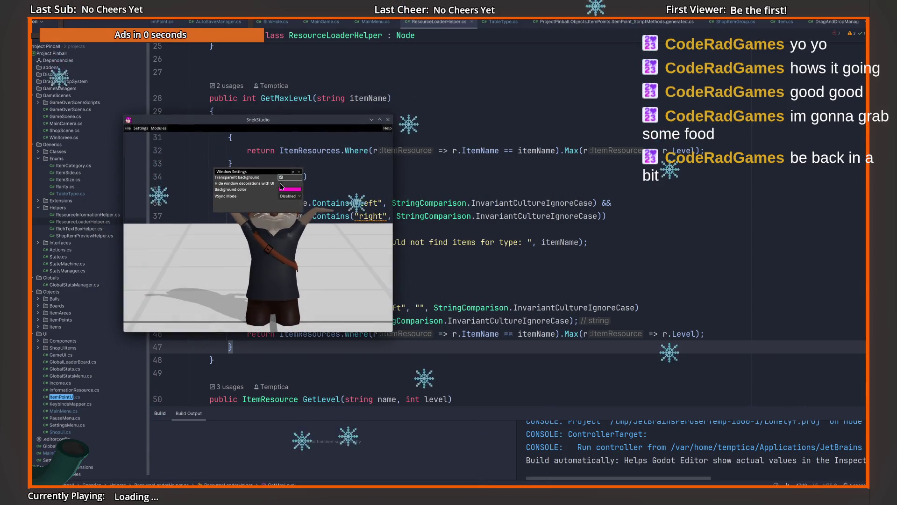
{"action": "left_click", "coordinate": [282, 184]}
{"action": "left_click", "coordinate": [281, 177]}
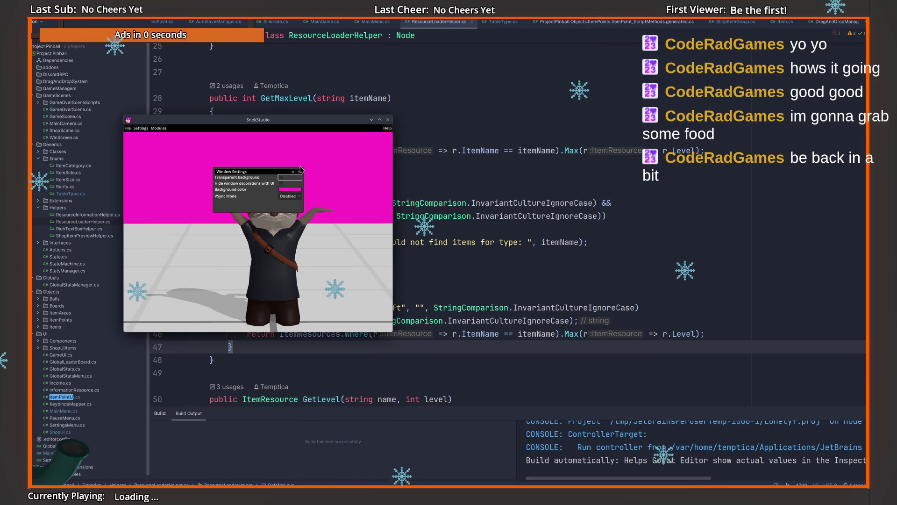
{"action": "left_click", "coordinate": [300, 172]}
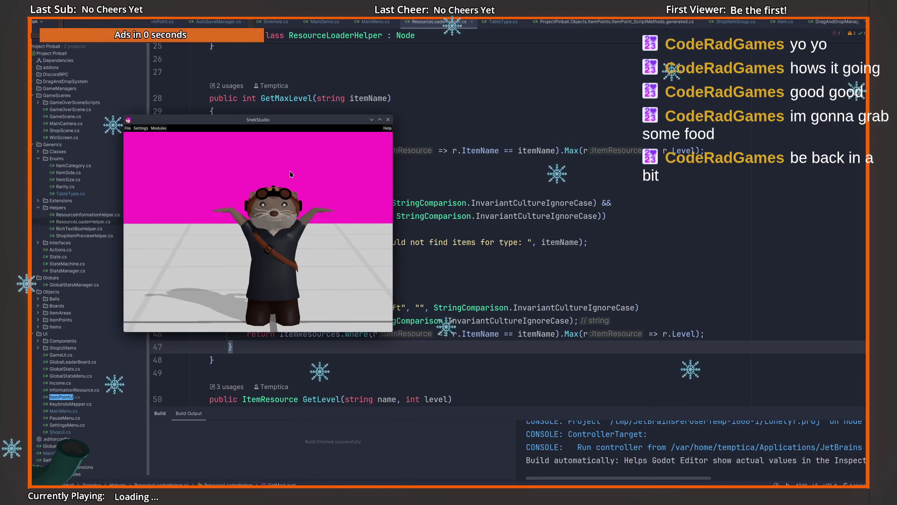
{"action": "left_click", "coordinate": [159, 128]}
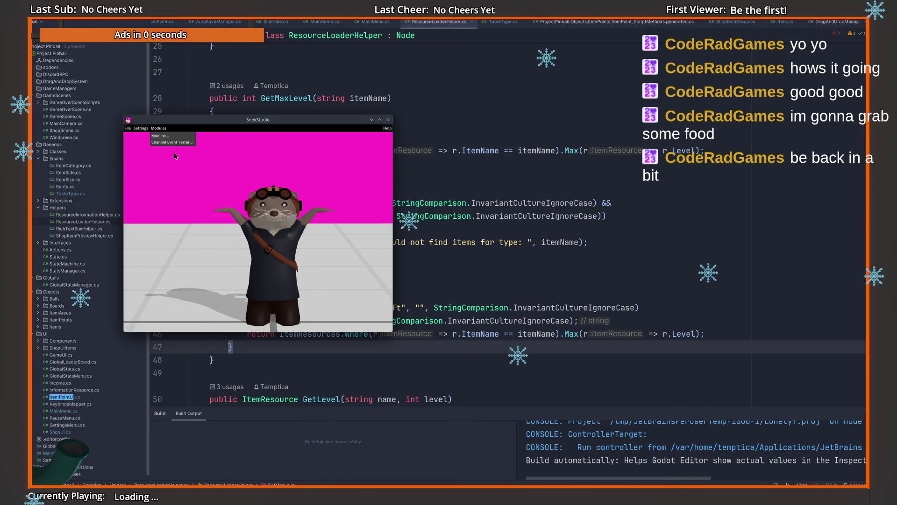
Close SnekStudio, then search "xr" in the KDE launcher and dismiss it
{"action": "left_click", "coordinate": [388, 119]}
{"action": "left_click", "coordinate": [388, 120]}
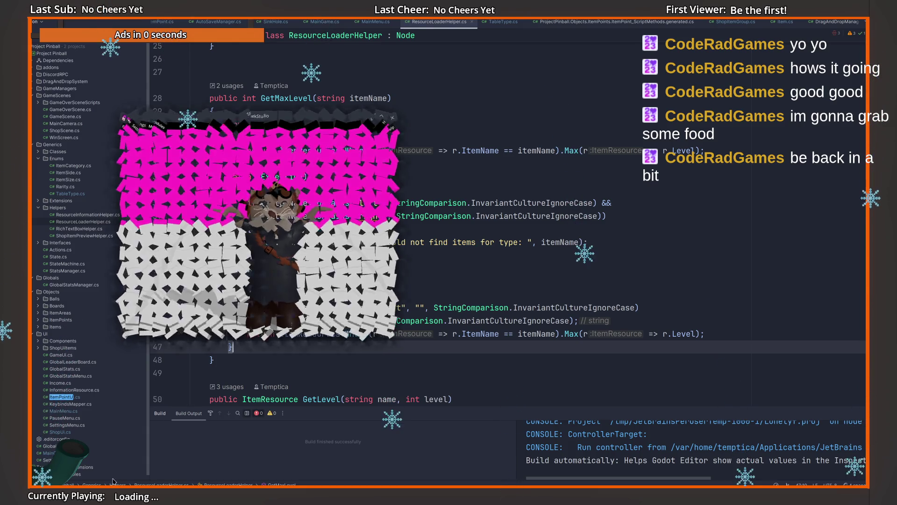
{"action": "key", "text": "super"}
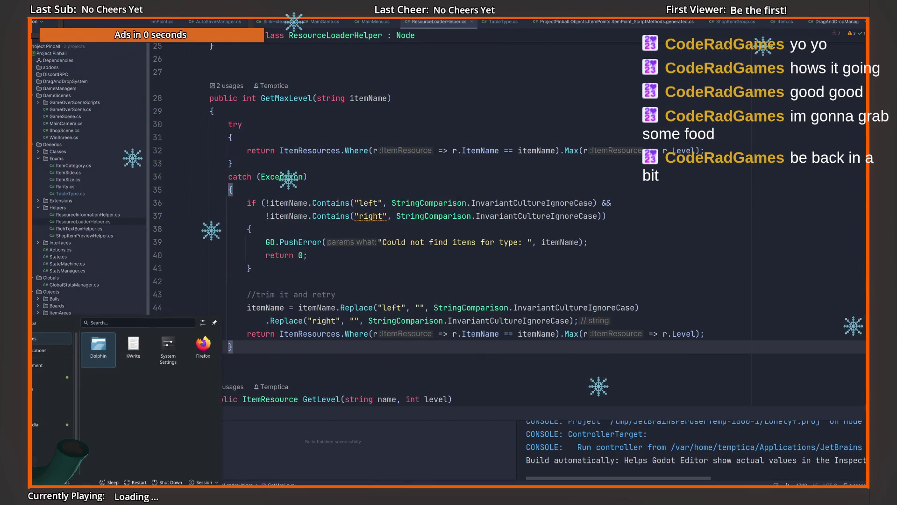
{"action": "type", "text": "xr"}
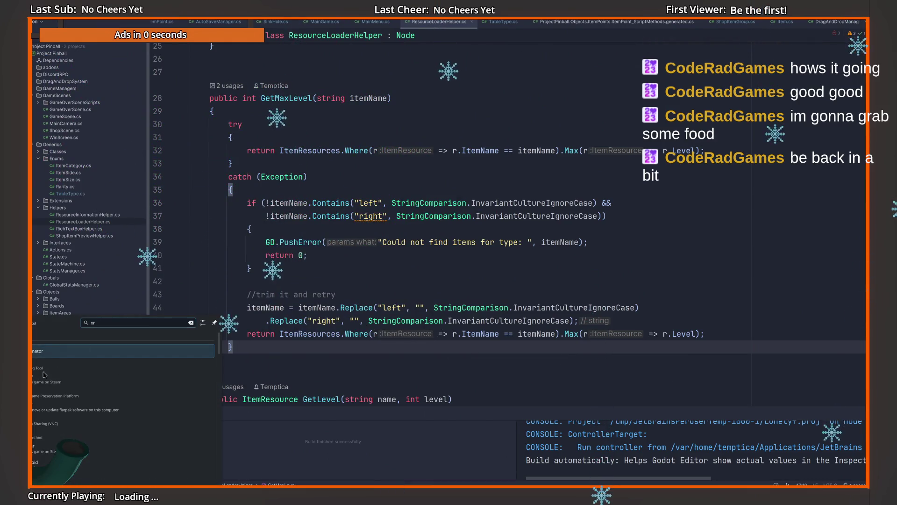
{"action": "key", "text": "Return"}
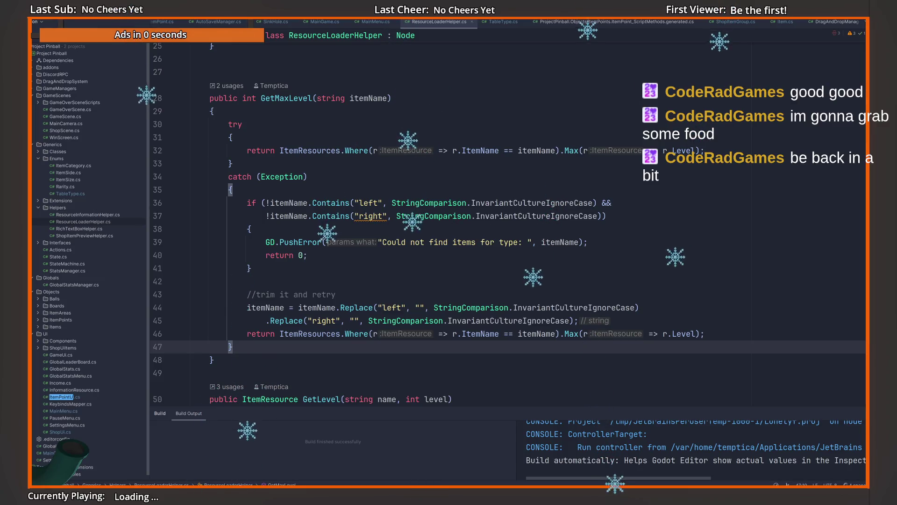
Show Rider's Quick Documentation for the string Replace call on line 44
{"action": "mouse_move", "coordinate": [203, 486]}
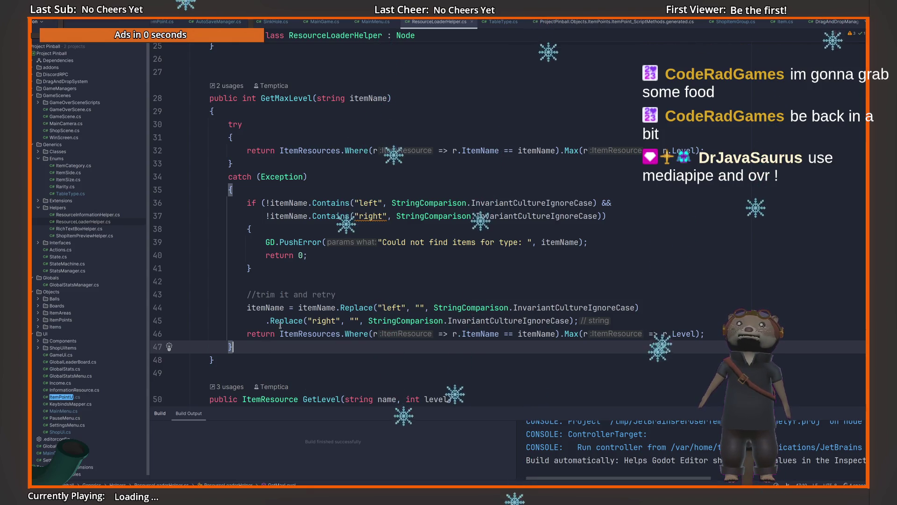
{"action": "mouse_move", "coordinate": [281, 323]}
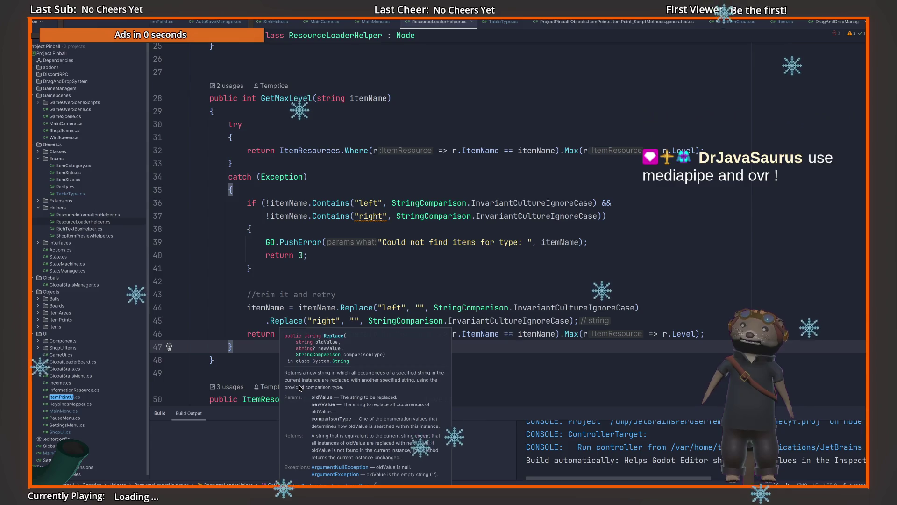
Dismiss the documentation popup and scroll through ResourceLoaderHelper.cs
{"action": "left_click", "coordinate": [309, 215]}
{"action": "scroll", "coordinate": [309, 212], "scroll_direction": "up", "scroll_amount": 3}
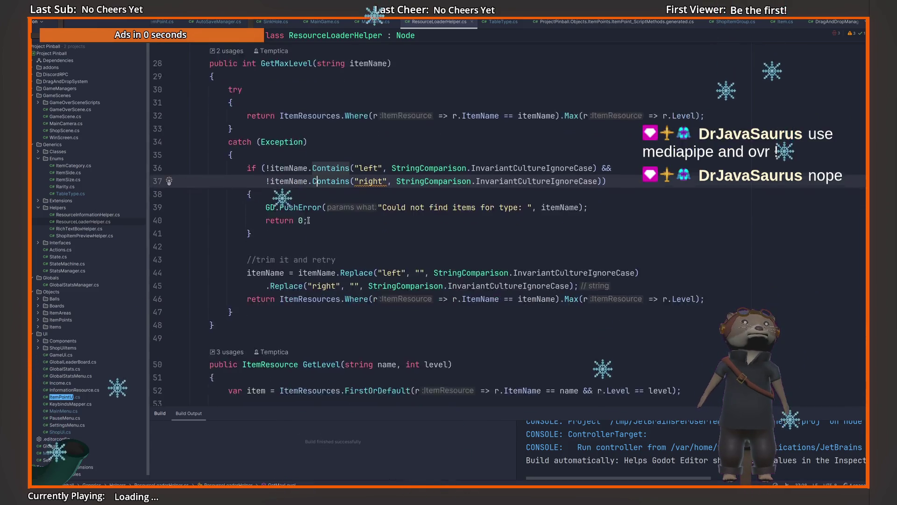
{"action": "scroll", "coordinate": [309, 213], "scroll_direction": "up", "scroll_amount": 5}
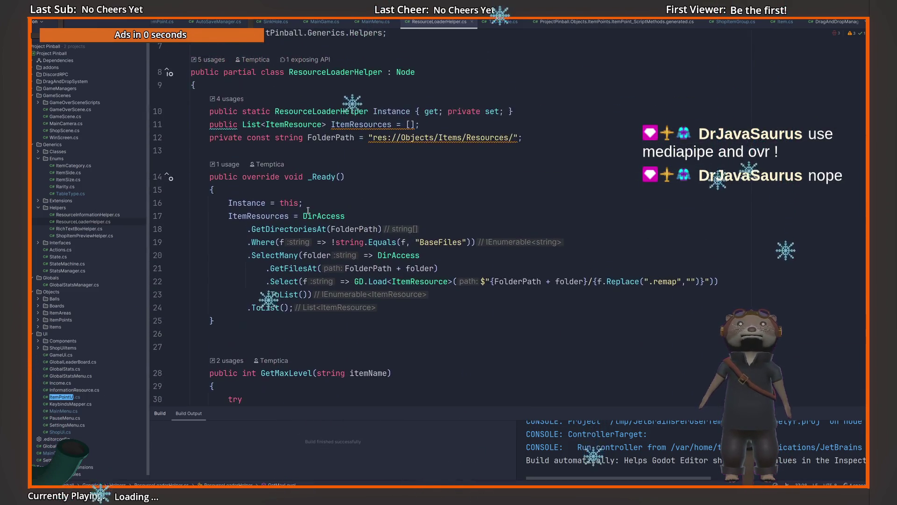
{"action": "scroll", "coordinate": [308, 211], "scroll_direction": "down", "scroll_amount": 5}
{"action": "scroll", "coordinate": [308, 210], "scroll_direction": "down", "scroll_amount": 5}
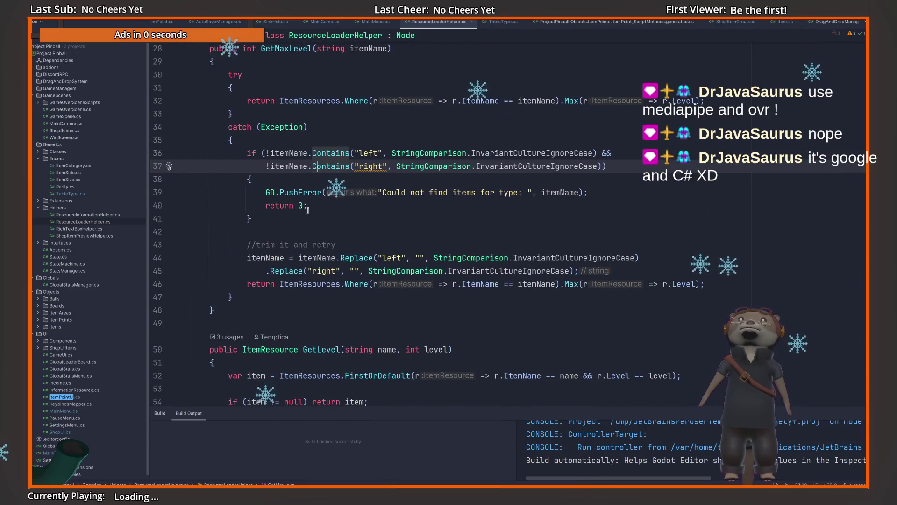
{"action": "scroll", "coordinate": [308, 210], "scroll_direction": "up", "scroll_amount": 3}
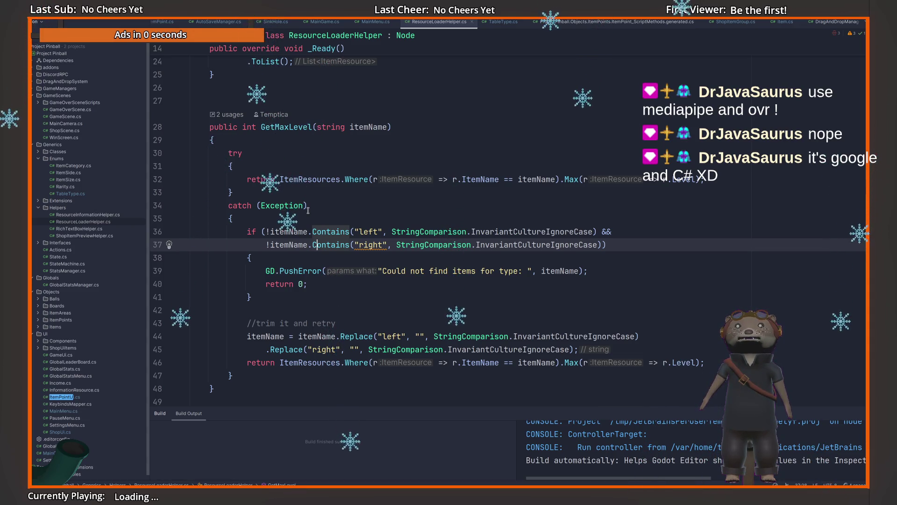
{"action": "scroll", "coordinate": [386, 313], "scroll_direction": "down", "scroll_amount": 1}
{"action": "scroll", "coordinate": [386, 313], "scroll_direction": "up", "scroll_amount": 8}
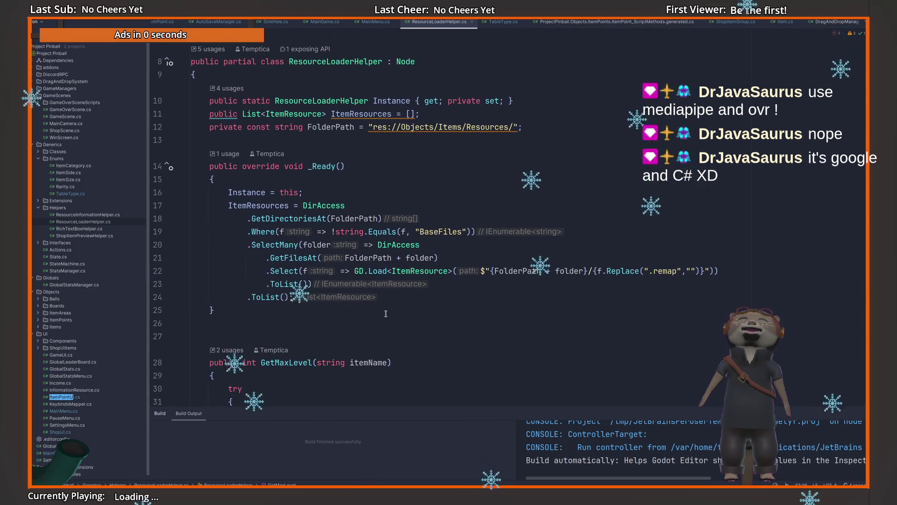
Delete the blank line after _Ready's closing brace
{"action": "left_click", "coordinate": [386, 314]}
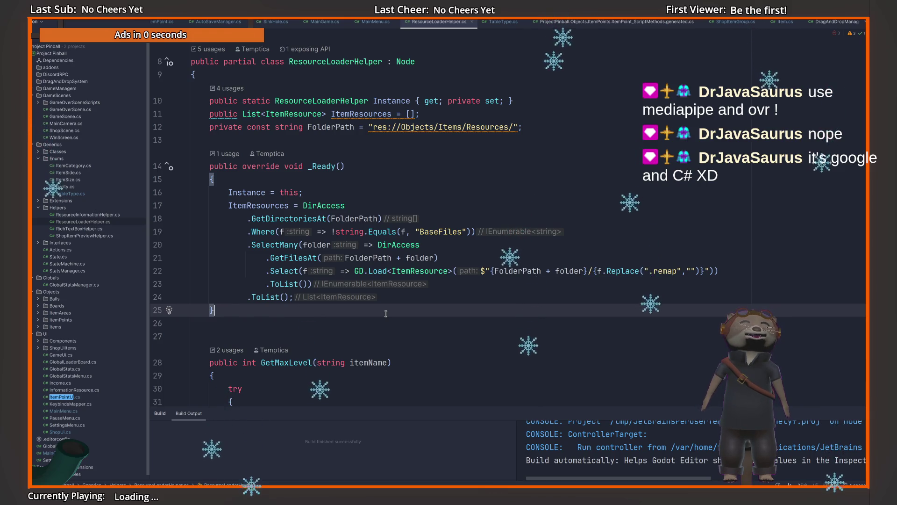
{"action": "scroll", "coordinate": [386, 314], "scroll_direction": "up", "scroll_amount": 1}
{"action": "scroll", "coordinate": [420, 304], "scroll_direction": "down", "scroll_amount": 3}
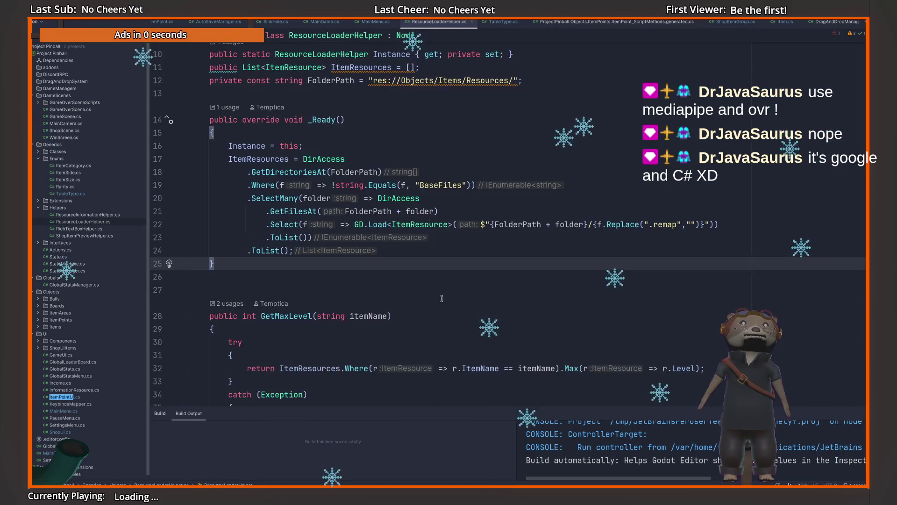
{"action": "key", "text": "Delete"}
{"action": "scroll", "coordinate": [439, 300], "scroll_direction": "down", "scroll_amount": 2}
Review GetMaxLevel and line 34 back near the top, then open the KDE application launcher
{"action": "left_click", "coordinate": [410, 278]}
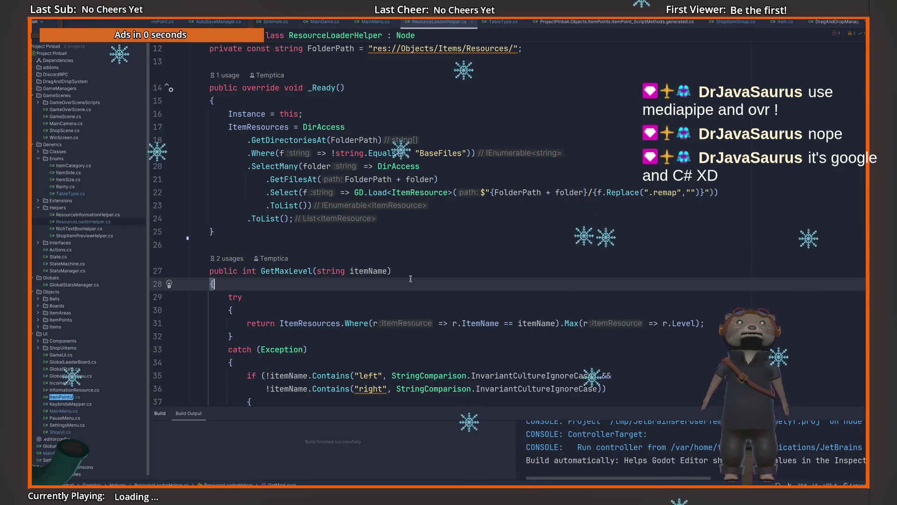
{"action": "scroll", "coordinate": [411, 280], "scroll_direction": "down", "scroll_amount": 10}
{"action": "scroll", "coordinate": [407, 317], "scroll_direction": "up", "scroll_amount": 6}
{"action": "scroll", "coordinate": [407, 317], "scroll_direction": "up", "scroll_amount": 3}
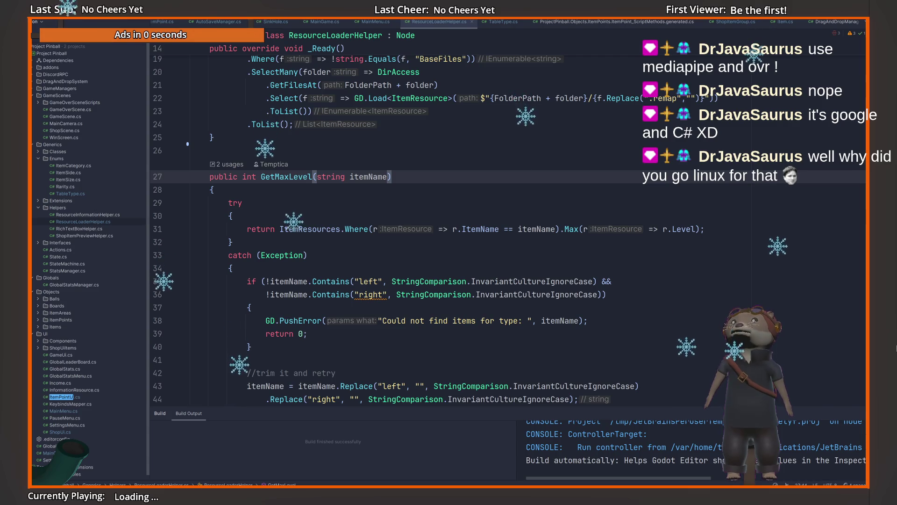
{"action": "left_click", "coordinate": [410, 264]}
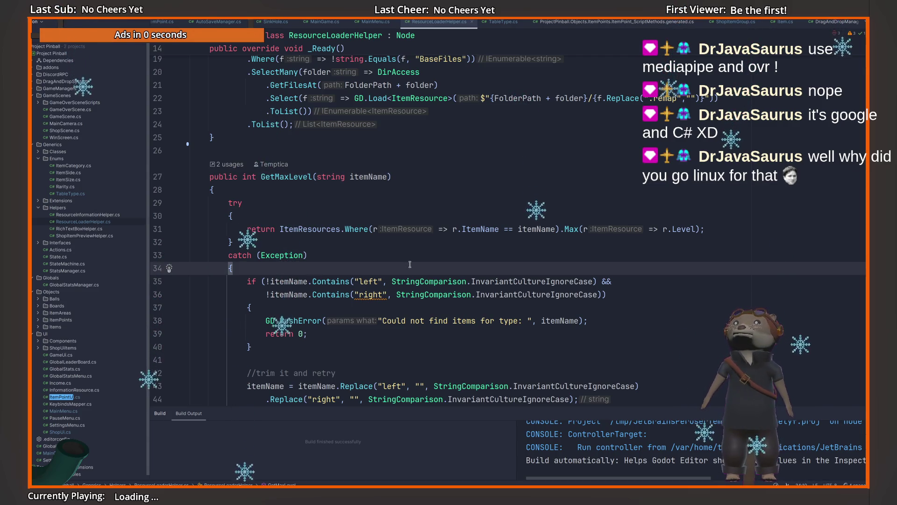
{"action": "mouse_move", "coordinate": [374, 290]}
{"action": "scroll", "coordinate": [377, 286], "scroll_direction": "down", "scroll_amount": 10}
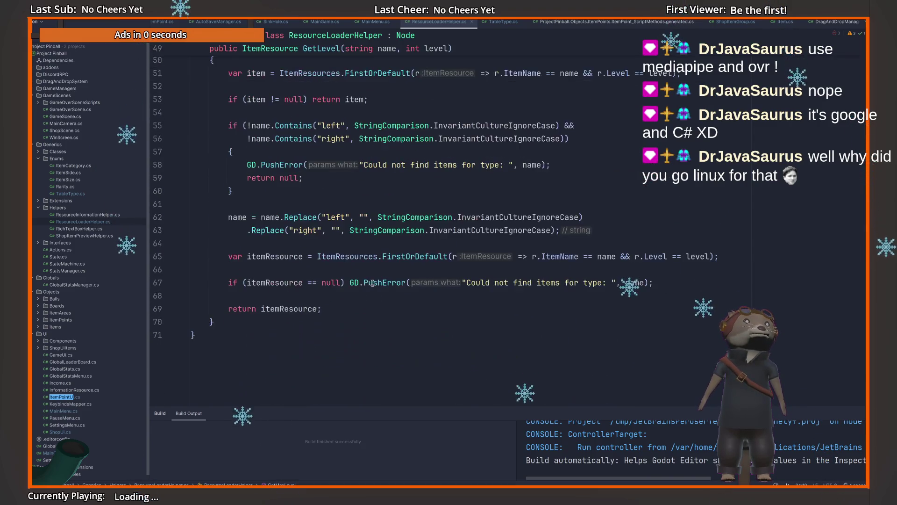
{"action": "scroll", "coordinate": [374, 284], "scroll_direction": "up", "scroll_amount": 14}
{"action": "scroll", "coordinate": [372, 282], "scroll_direction": "up", "scroll_amount": 2}
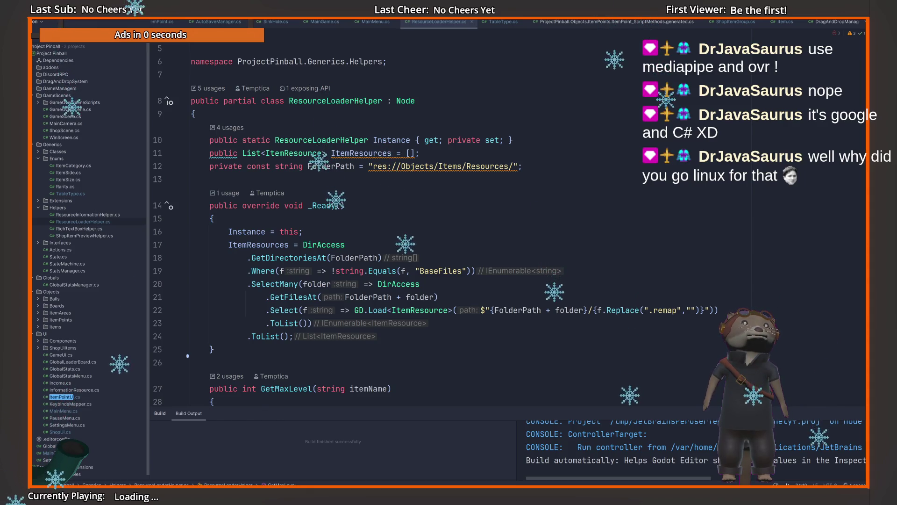
{"action": "key", "text": "super"}
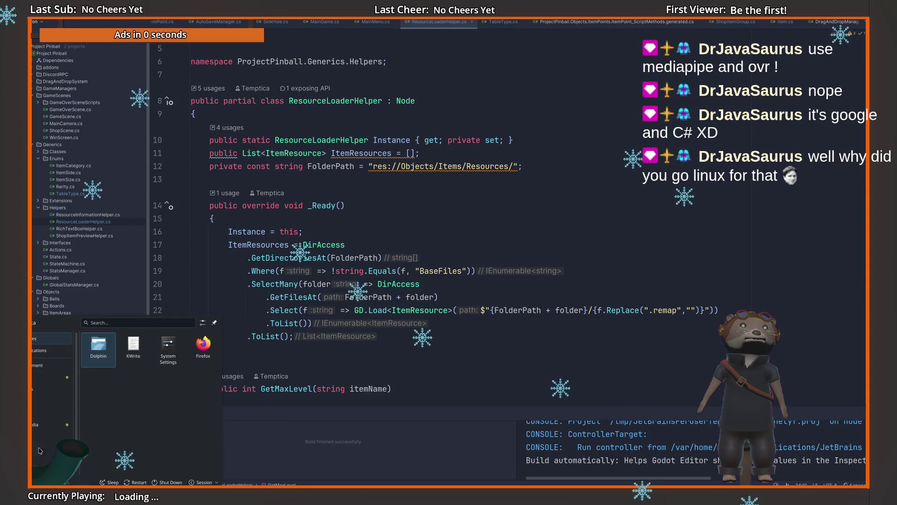
Open Resources via 'res', check memory use (30.05 GB of 98.70 GB), then close it
{"action": "type", "text": "res"}
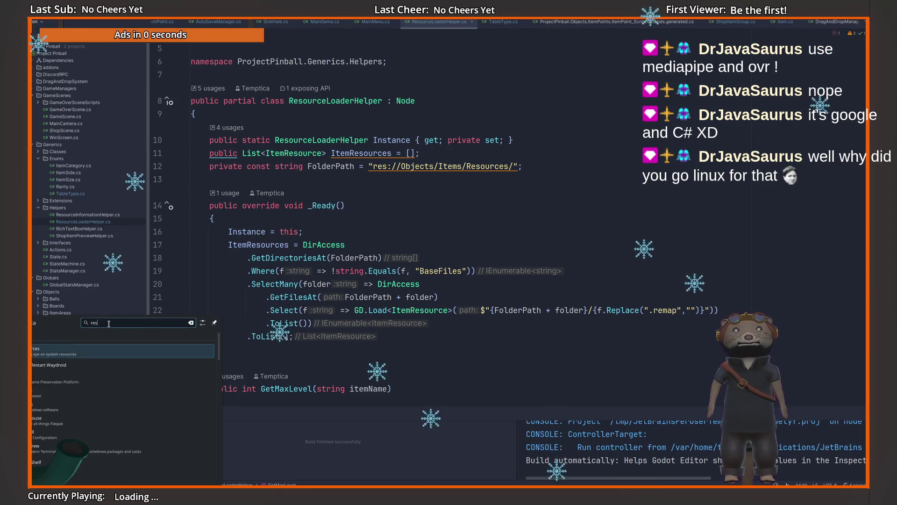
{"action": "key", "text": "Return"}
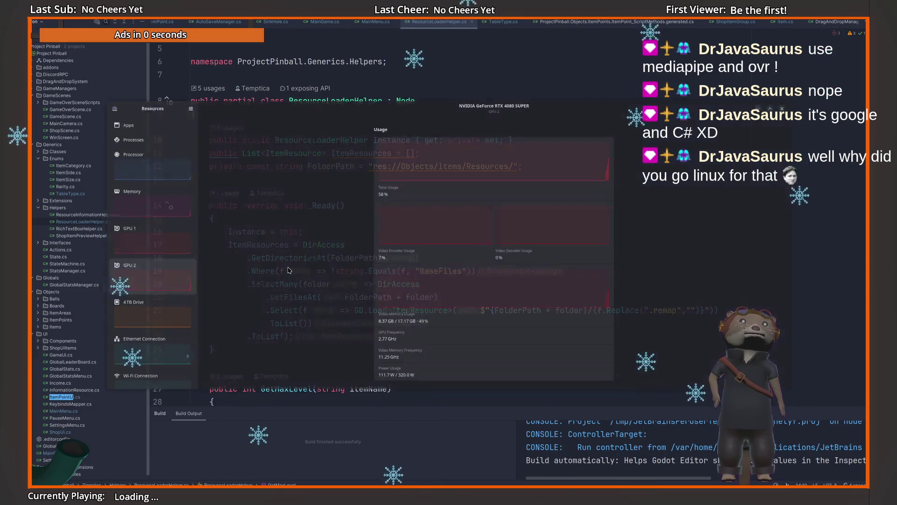
{"action": "left_click", "coordinate": [140, 199]}
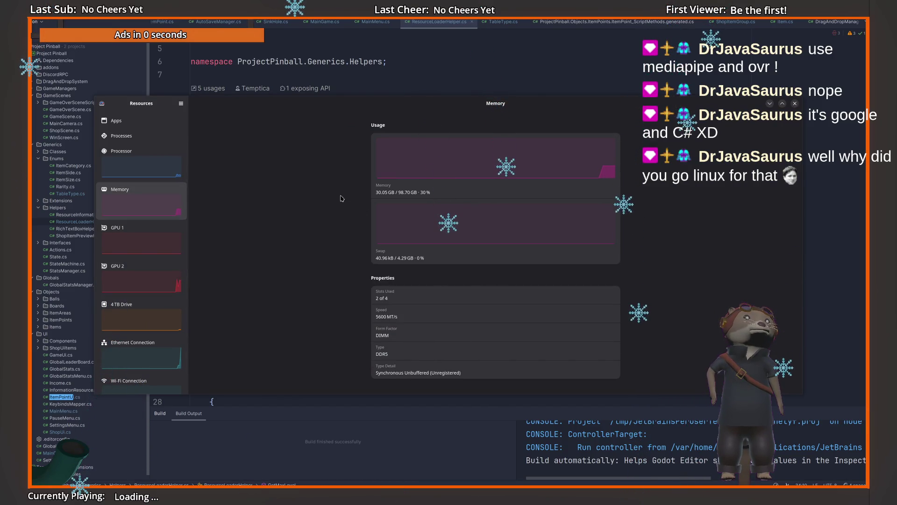
{"action": "key", "text": "ctrl+w"}
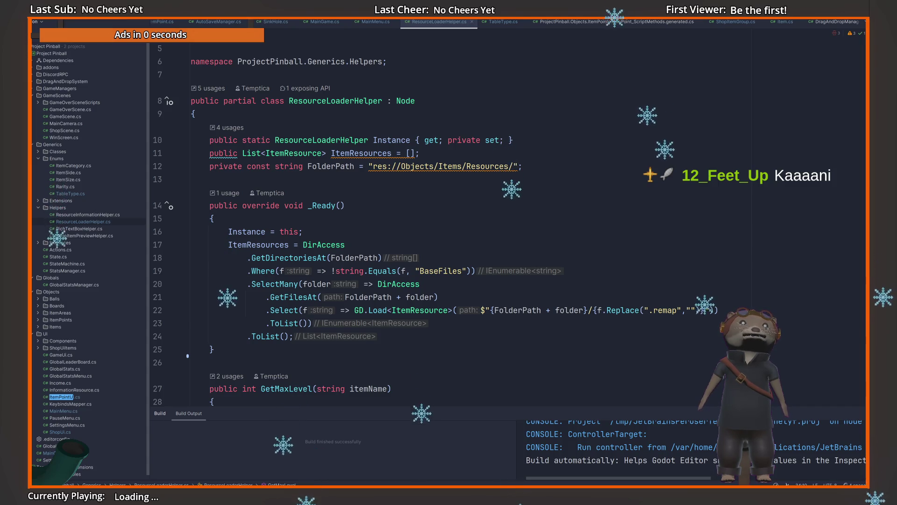
Bring up the KDE application launcher over Rider's ResourceLoaderHelper.cs code
{"action": "mouse_move", "coordinate": [150, 488]}
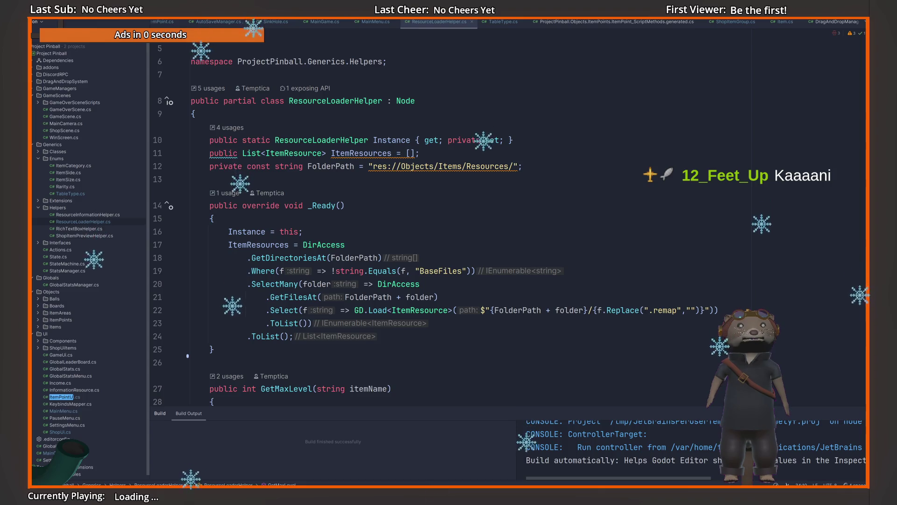
{"action": "key", "text": "super"}
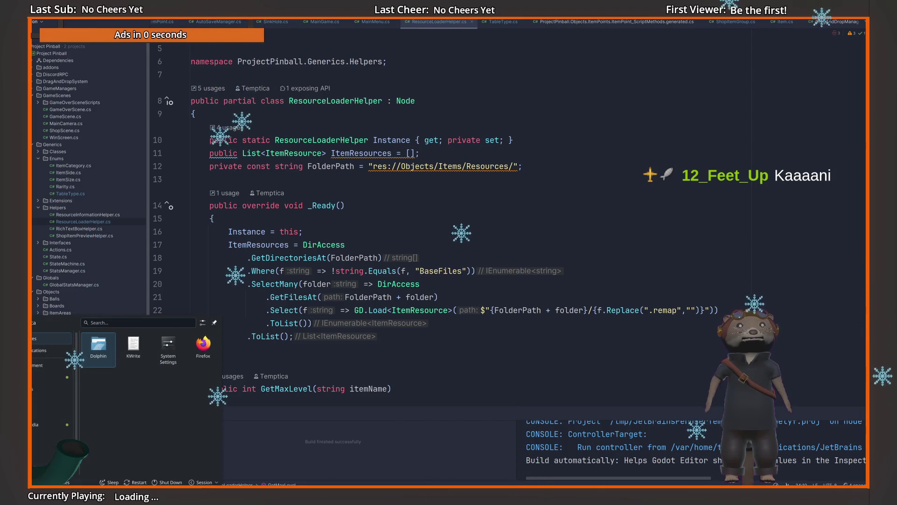
Preview taskbar windows, then dismiss the application launcher to return to ResourceLoaderHelper.cs
{"action": "mouse_move", "coordinate": [238, 486]}
{"action": "mouse_move", "coordinate": [183, 489]}
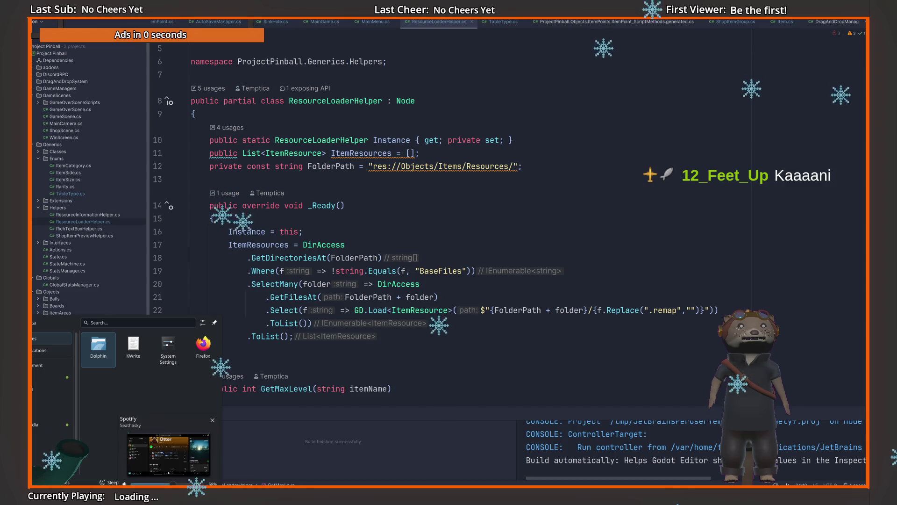
{"action": "key", "text": "Escape"}
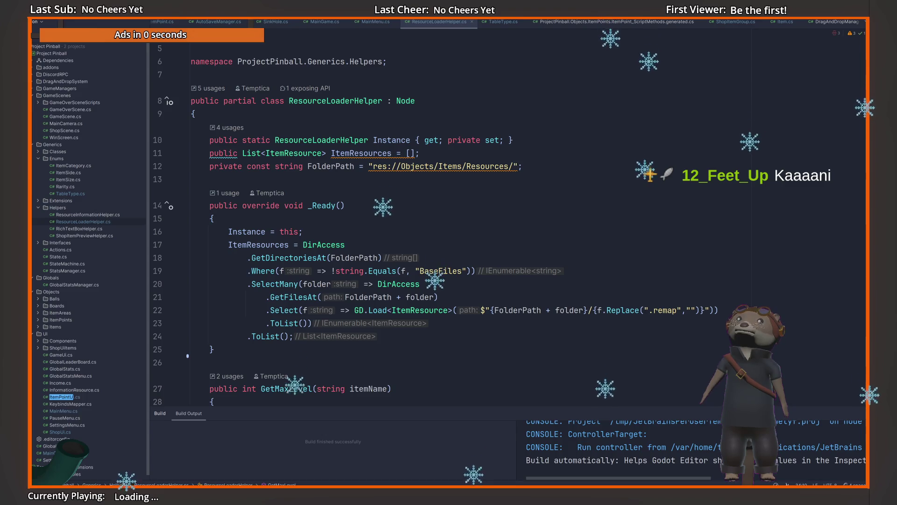
Switch Rider to the recent Temptica.Overlay solution, then search the launcher for 'g' to find Godot
{"action": "left_click", "coordinate": [371, 220]}
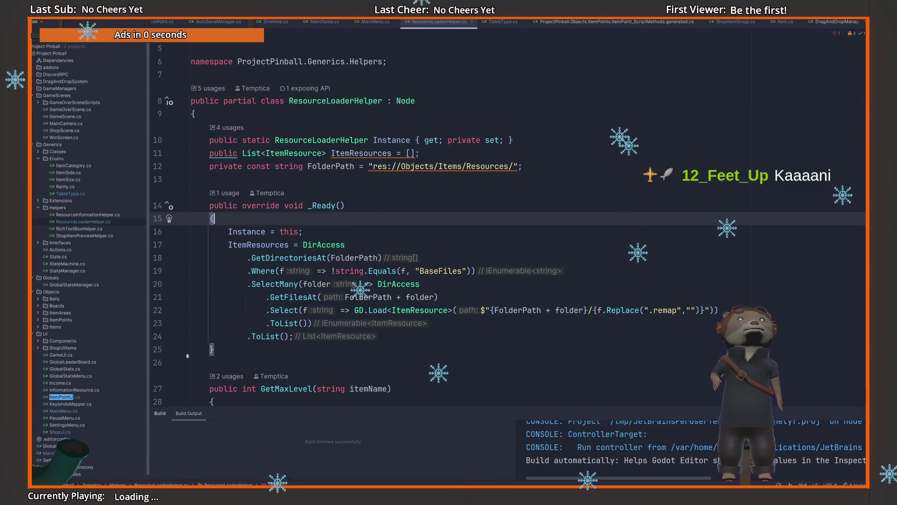
{"action": "left_click", "coordinate": [37, 21]}
{"action": "left_click", "coordinate": [87, 82]}
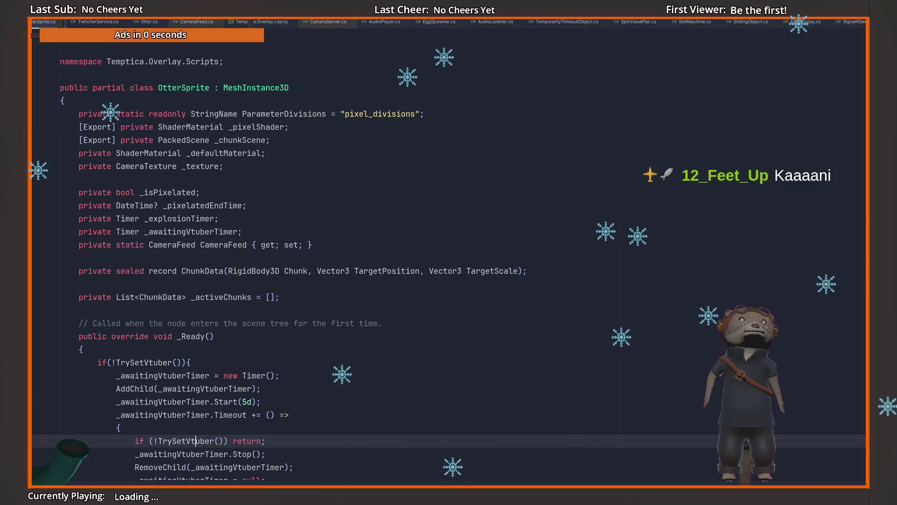
{"action": "key", "text": "super"}
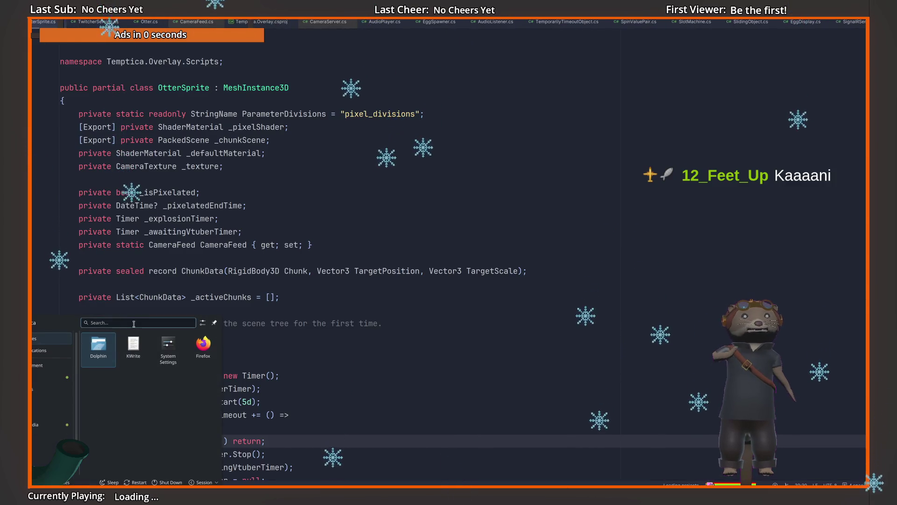
{"action": "type", "text": "g"}
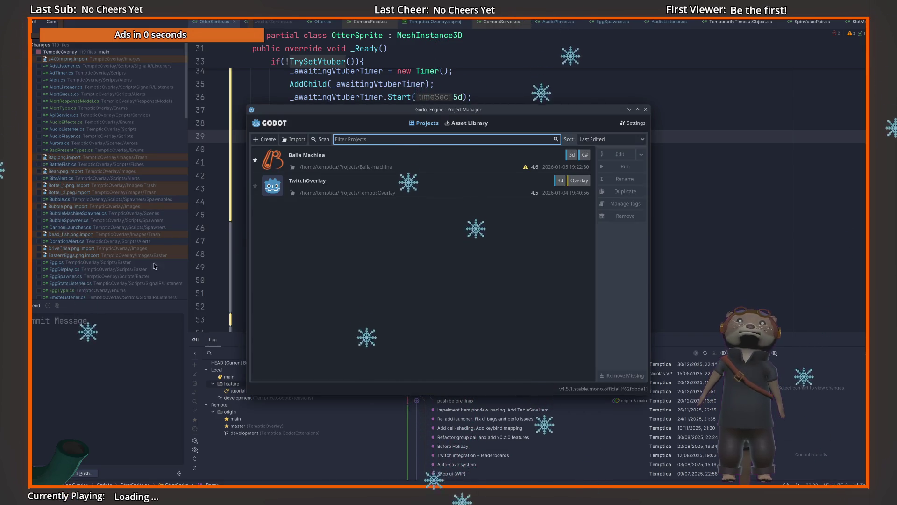
Shift the Godot Project Manager left and open the TwitchOverlay project
{"action": "left_click_drag", "start_coordinate": [409, 113], "coordinate": [369, 107]}
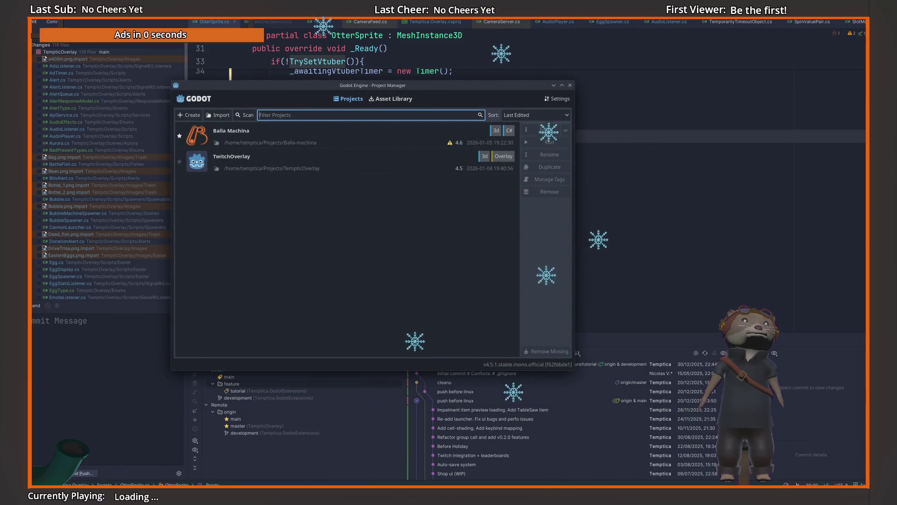
{"action": "double_click", "coordinate": [262, 162]}
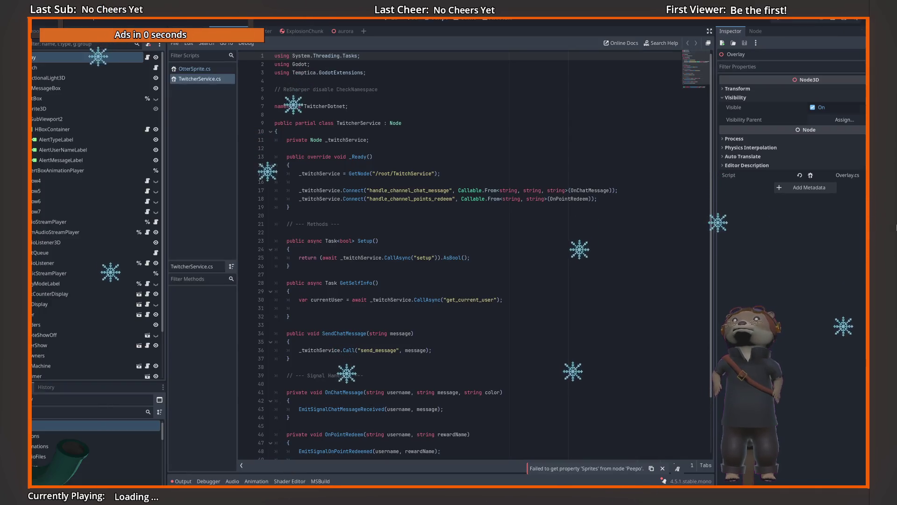
Scroll through TwitcherService.cs, then switch to Firefox showing the twitcher GitHub repository
{"action": "left_click", "coordinate": [333, 208]}
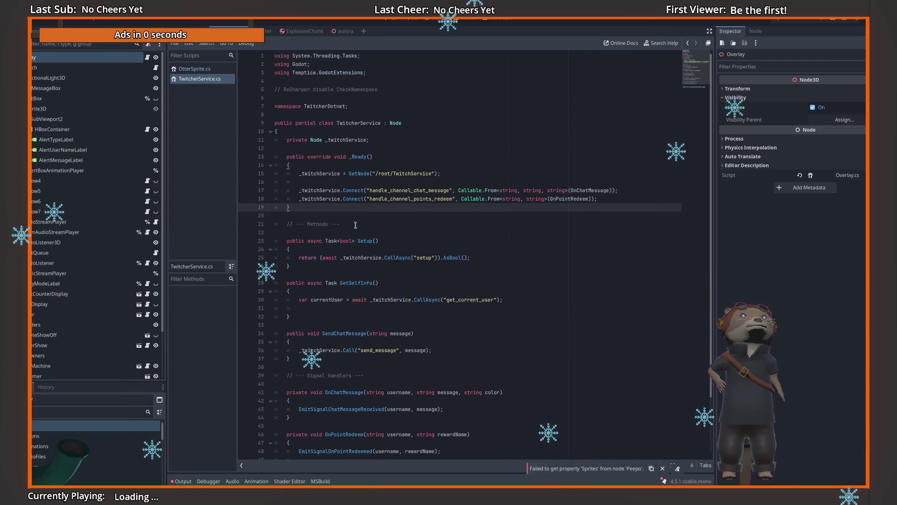
{"action": "scroll", "coordinate": [355, 225], "scroll_direction": "down", "scroll_amount": 3}
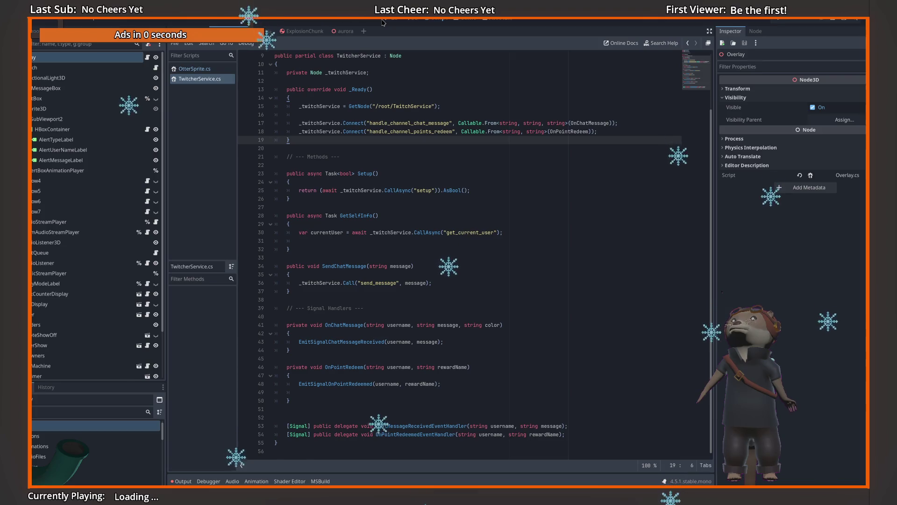
{"action": "key", "text": "alt+Tab"}
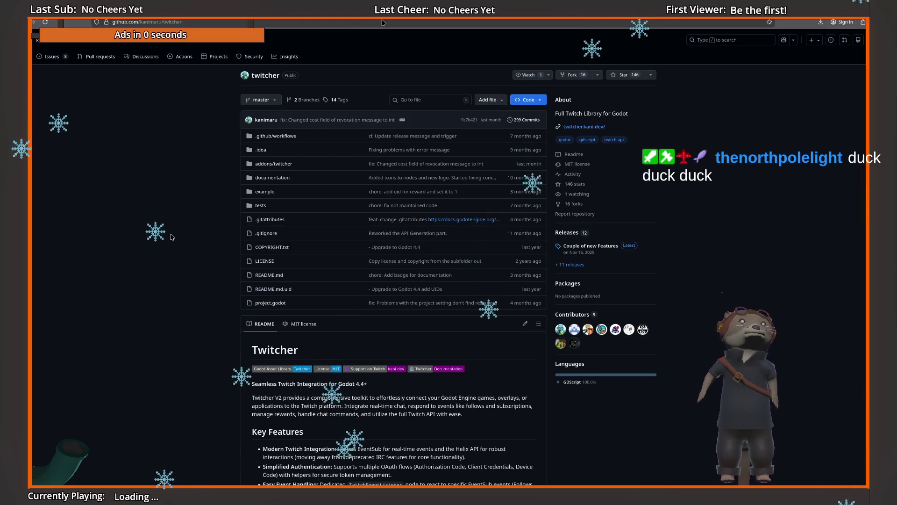
Open the Twitcher documentation website from the repository and bookmark it
{"action": "scroll", "coordinate": [373, 234], "scroll_direction": "down", "scroll_amount": 5}
{"action": "scroll", "coordinate": [514, 164], "scroll_direction": "up", "scroll_amount": 5}
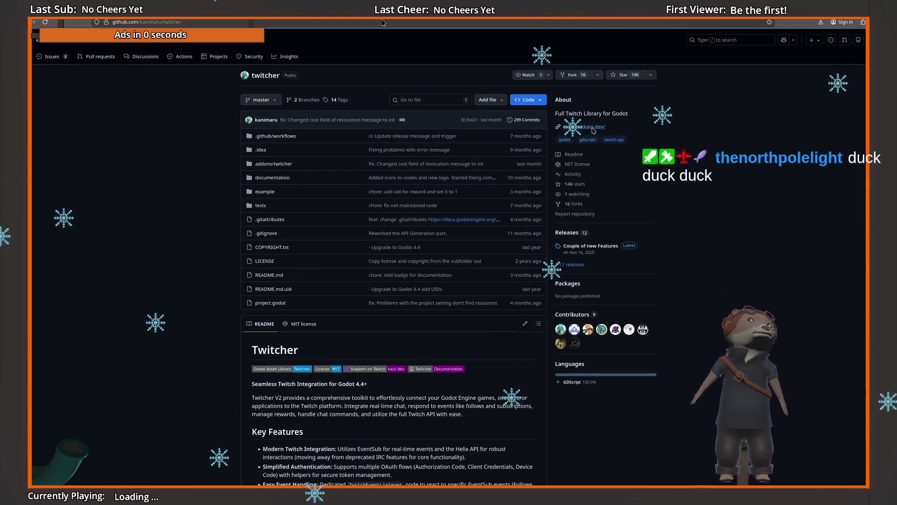
{"action": "left_click", "coordinate": [592, 131]}
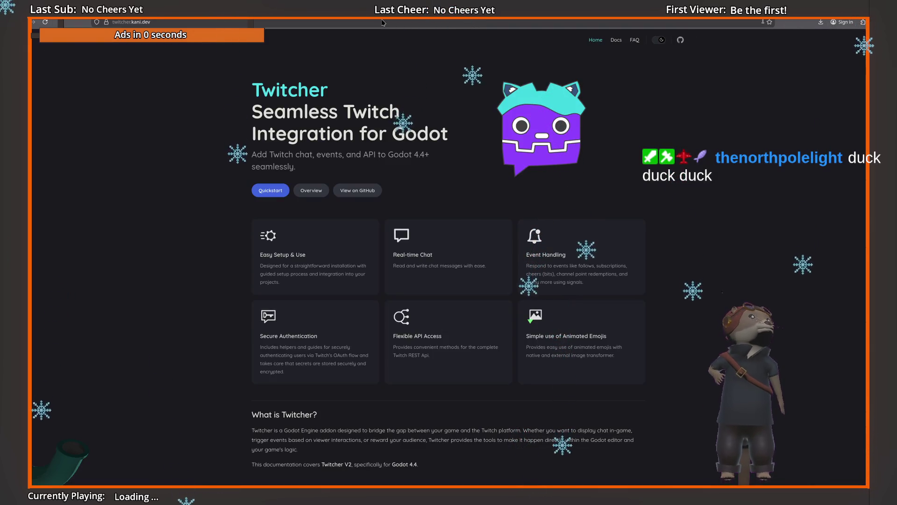
{"action": "key", "text": "ctrl+d"}
{"action": "key", "text": "Return"}
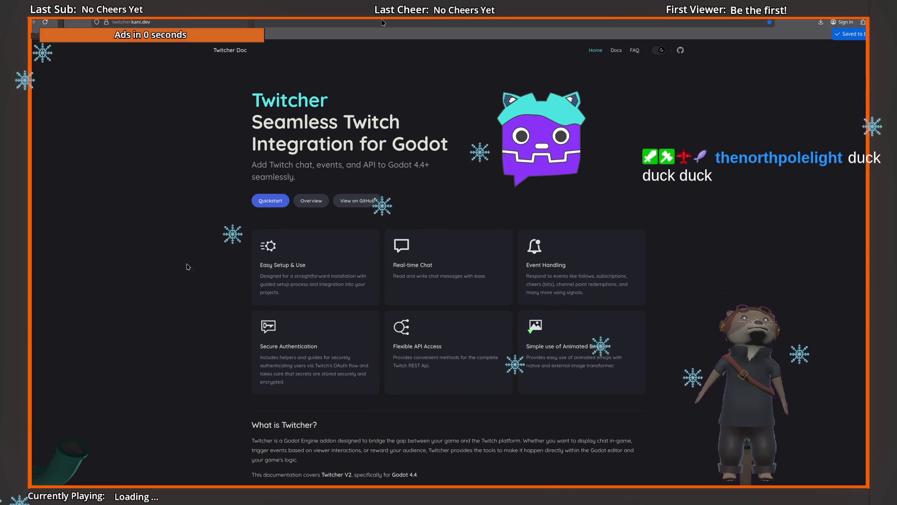
Go through the Getting Started guide to the EventSub Editor Helper page
{"action": "scroll", "coordinate": [198, 256], "scroll_direction": "down", "scroll_amount": 2}
{"action": "scroll", "coordinate": [206, 253], "scroll_direction": "up", "scroll_amount": 2}
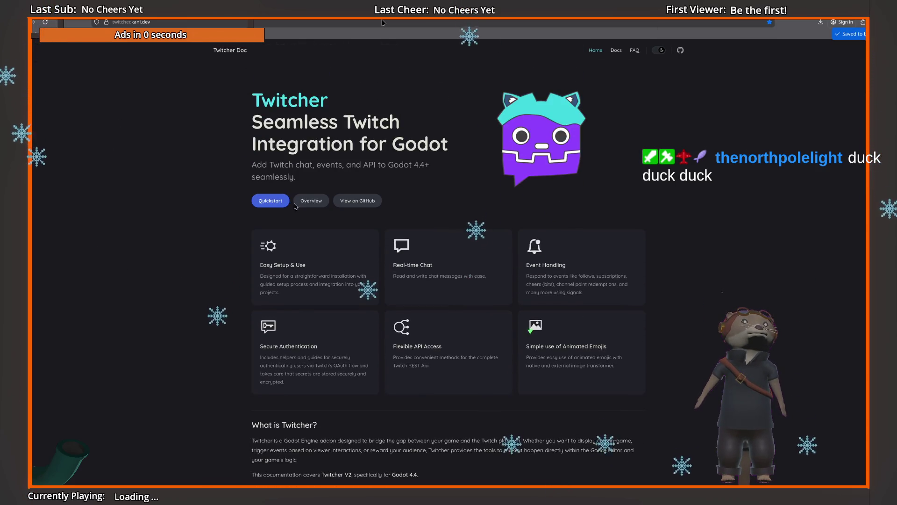
{"action": "left_click", "coordinate": [284, 204]}
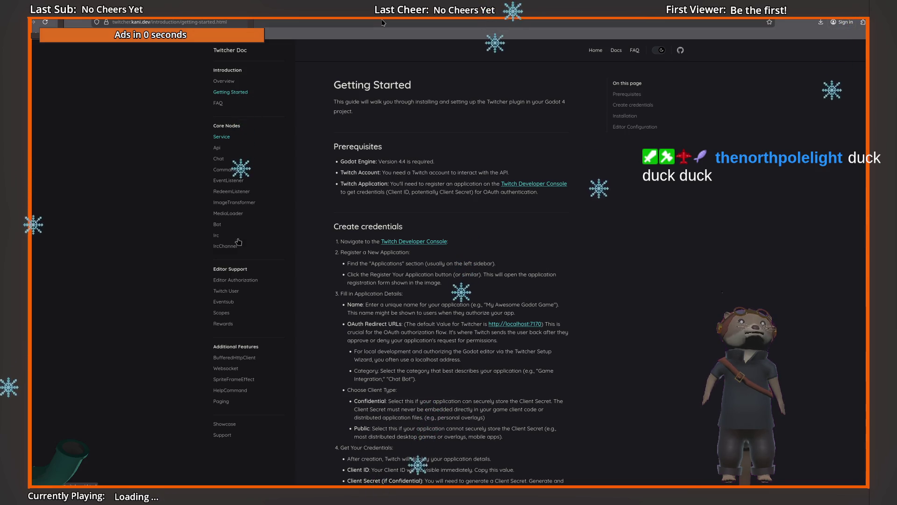
{"action": "left_click", "coordinate": [230, 302]}
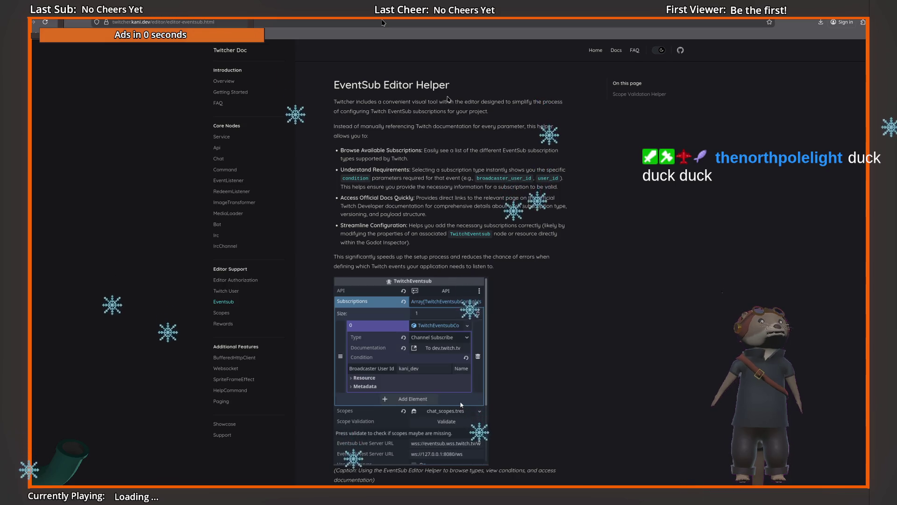
Read the EventSub Editor Helper page down to Scope Validation Helper, highlighting key passages
{"action": "left_click_drag", "start_coordinate": [387, 127], "coordinate": [553, 127]}
{"action": "left_click", "coordinate": [349, 137]}
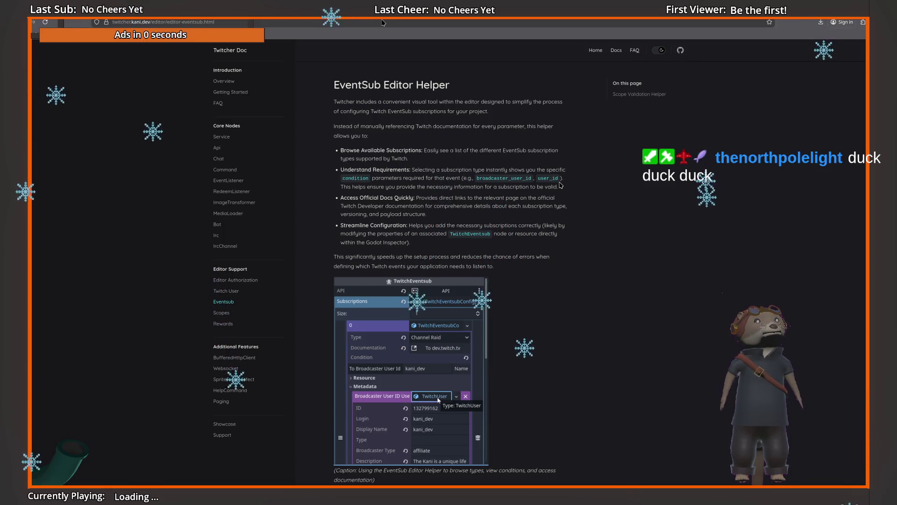
{"action": "scroll", "coordinate": [561, 185], "scroll_direction": "down", "scroll_amount": 2}
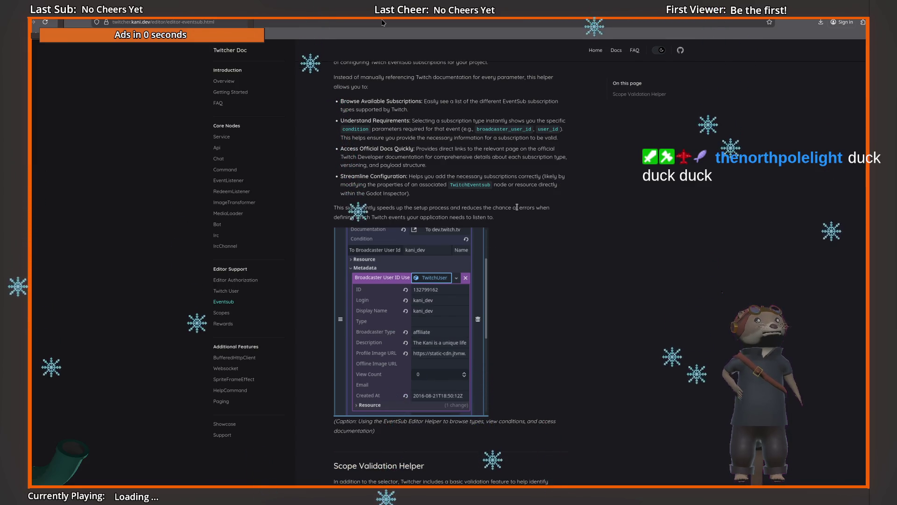
{"action": "left_click_drag", "start_coordinate": [350, 217], "coordinate": [556, 229]}
{"action": "scroll", "coordinate": [561, 224], "scroll_direction": "down", "scroll_amount": 5}
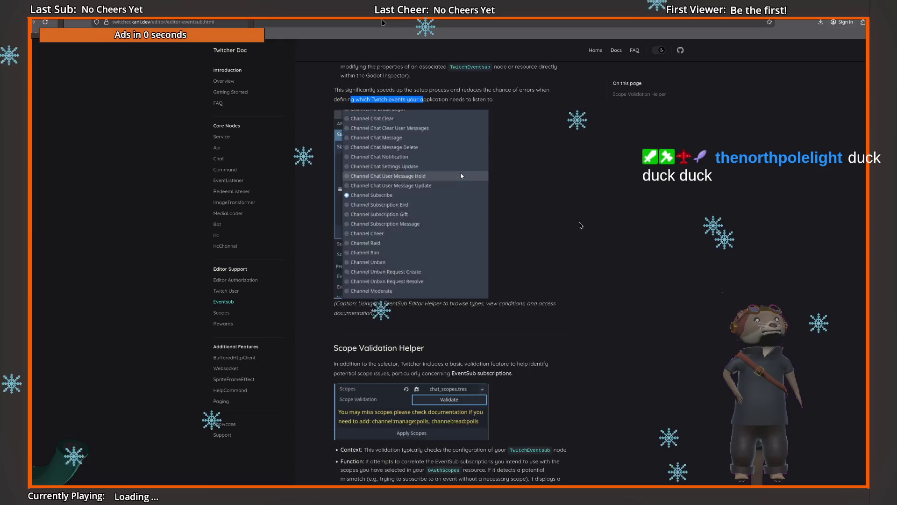
{"action": "scroll", "coordinate": [586, 216], "scroll_direction": "down", "scroll_amount": 9}
{"action": "scroll", "coordinate": [586, 216], "scroll_direction": "up", "scroll_amount": 9}
{"action": "left_click", "coordinate": [586, 216]}
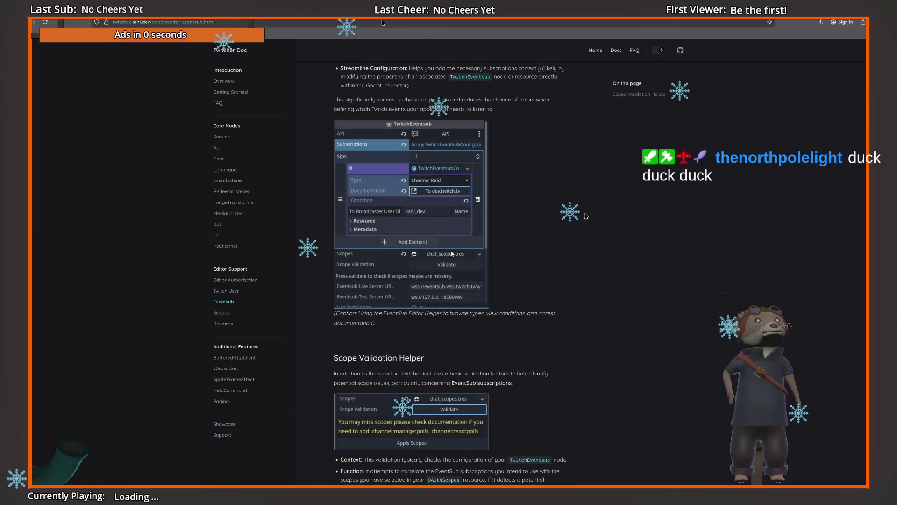
{"action": "scroll", "coordinate": [586, 216], "scroll_direction": "up", "scroll_amount": 4}
{"action": "scroll", "coordinate": [587, 216], "scroll_direction": "down", "scroll_amount": 7}
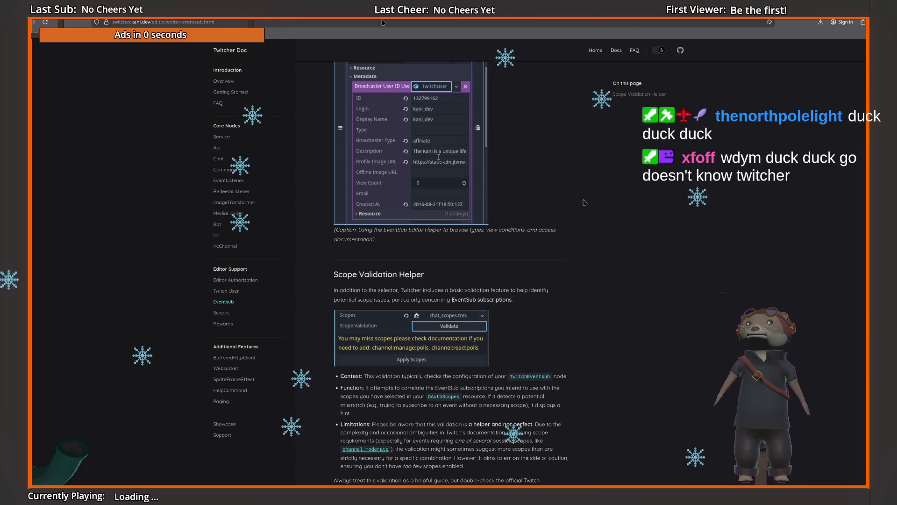
{"action": "scroll", "coordinate": [584, 203], "scroll_direction": "down", "scroll_amount": 2}
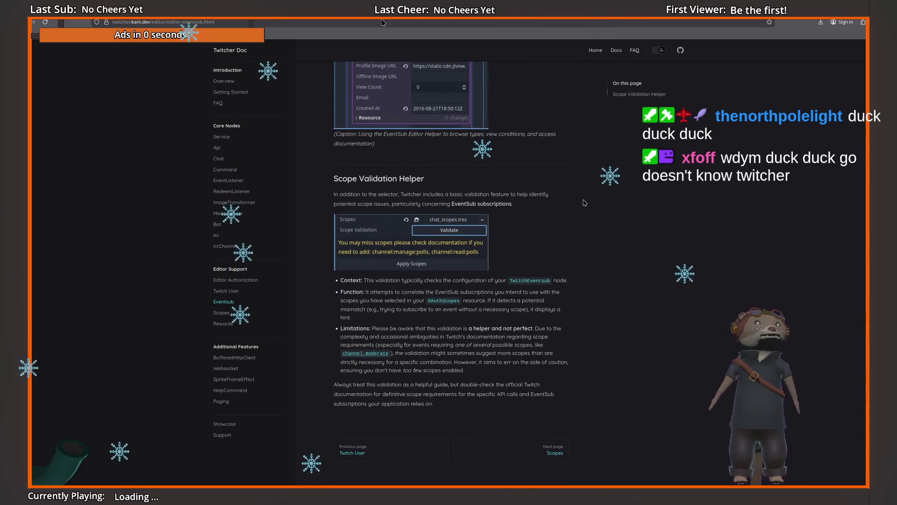
{"action": "scroll", "coordinate": [566, 202], "scroll_direction": "up", "scroll_amount": 7}
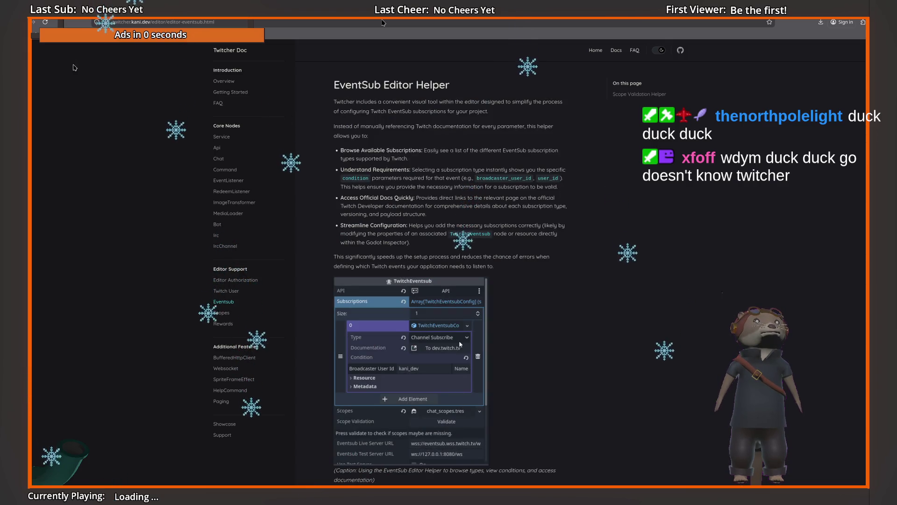
{"action": "key", "text": "ctrl+t"}
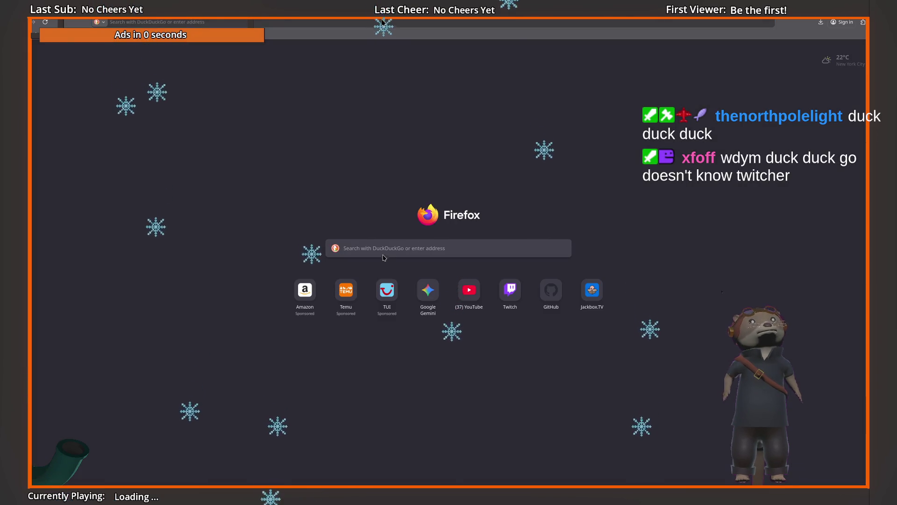
Enter 'twitcher' in the new tab's search box, which opens the docs address, then go back
{"action": "left_click", "coordinate": [384, 254]}
{"action": "type", "text": "twitcher"}
{"action": "key", "text": "Return"}
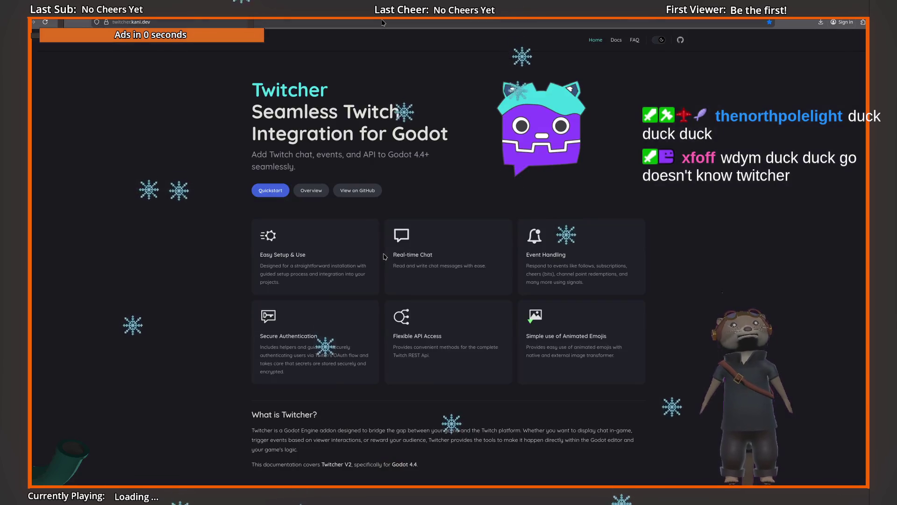
{"action": "key", "text": "alt+Left"}
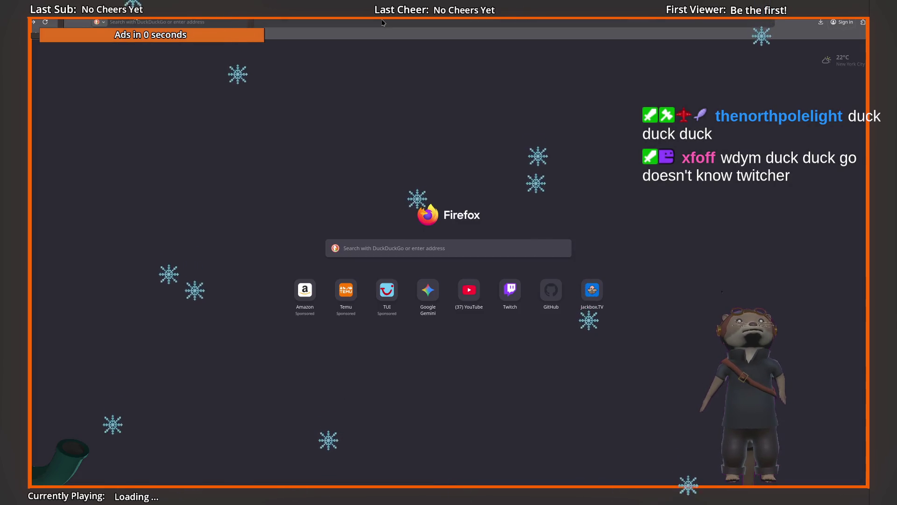
Web-search just 'twitcher' from the address bar and skim the birdwatcher results
{"action": "left_click", "coordinate": [382, 22]}
{"action": "type", "text": "twitcher"}
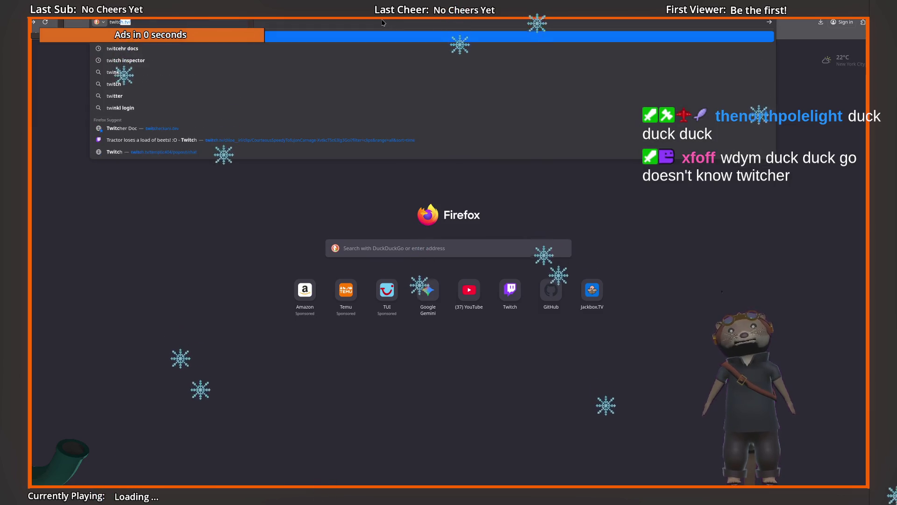
{"action": "key", "text": "Delete"}
{"action": "key", "text": "Return"}
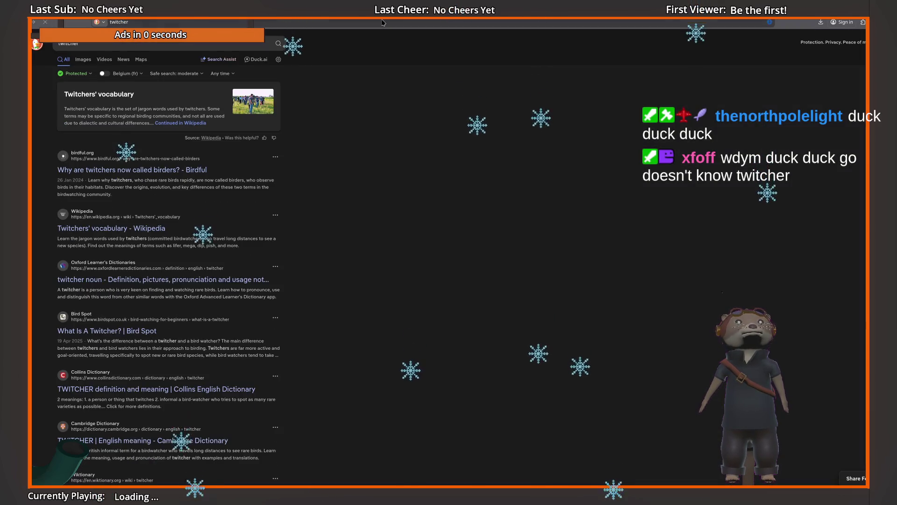
{"action": "scroll", "coordinate": [278, 358], "scroll_direction": "down", "scroll_amount": 4}
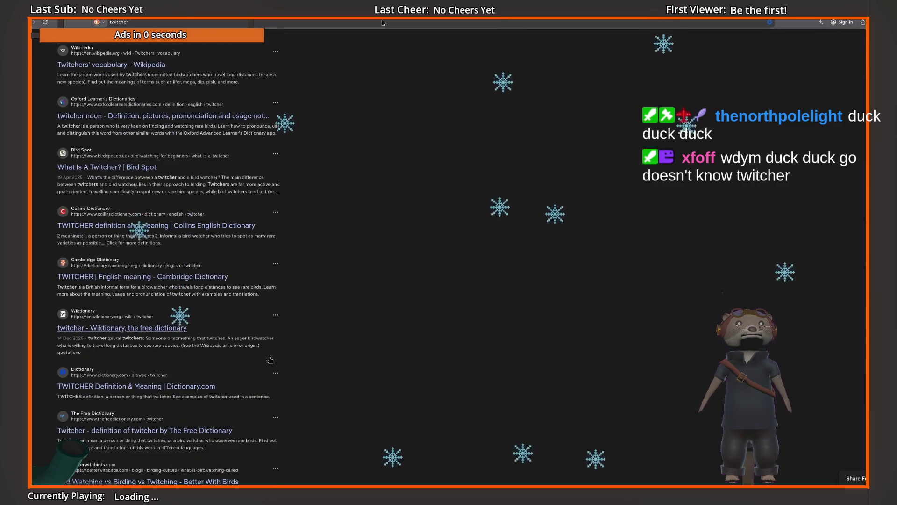
{"action": "scroll", "coordinate": [277, 358], "scroll_direction": "down", "scroll_amount": 3}
{"action": "scroll", "coordinate": [280, 355], "scroll_direction": "up", "scroll_amount": 6}
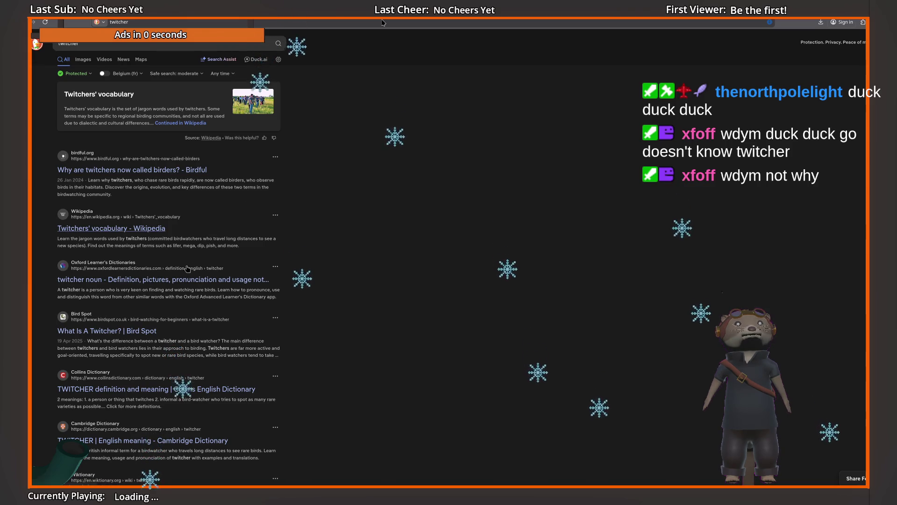
{"action": "scroll", "coordinate": [194, 281], "scroll_direction": "down", "scroll_amount": 8}
{"action": "scroll", "coordinate": [201, 301], "scroll_direction": "down", "scroll_amount": 3}
{"action": "scroll", "coordinate": [203, 300], "scroll_direction": "up", "scroll_amount": 10}
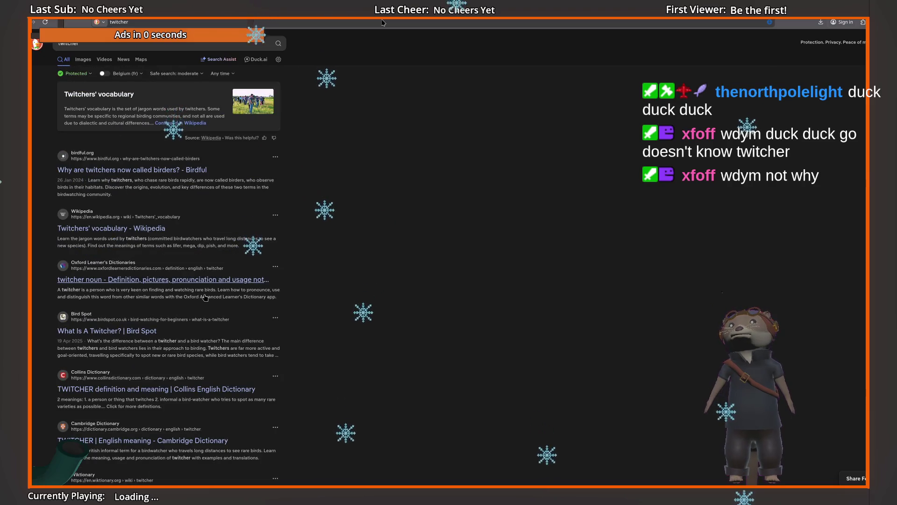
{"action": "key", "text": "ctrl+t"}
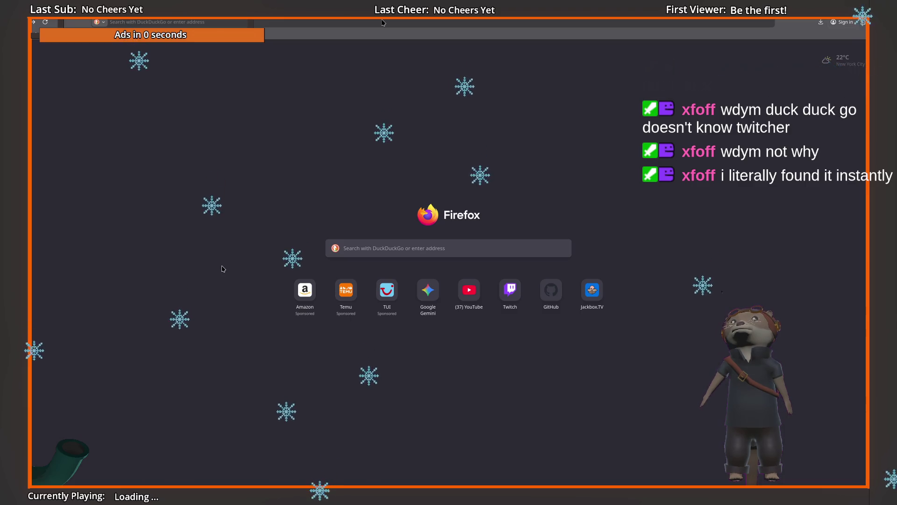
{"action": "key", "text": "ctrl+w"}
Refine the search to 'twitcher godot' and open the kanimaru/twitcher GitHub result
{"action": "left_click", "coordinate": [163, 43]}
{"action": "type", "text": "go"}
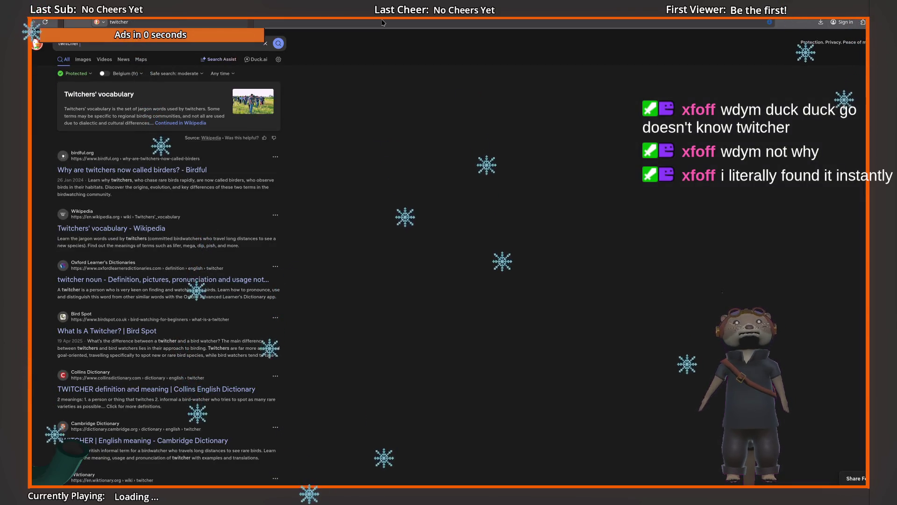
{"action": "type", "text": "dot"}
{"action": "key", "text": "Return"}
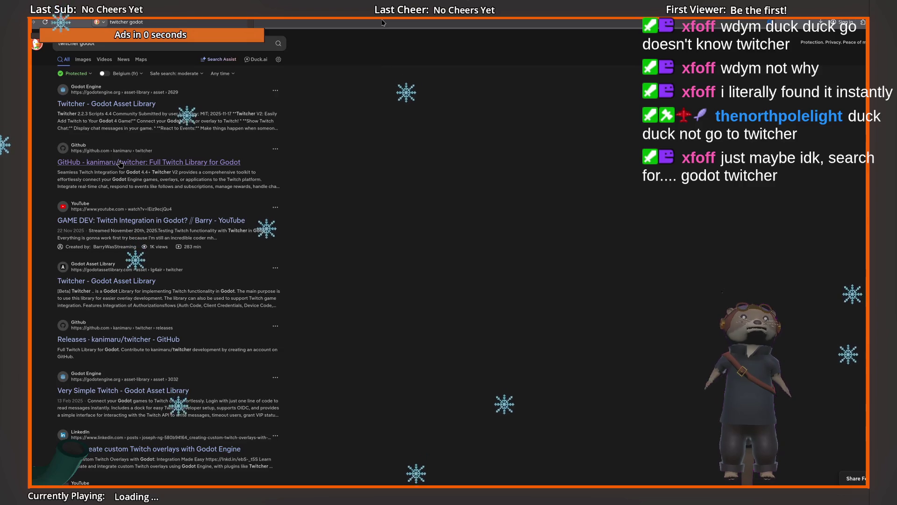
{"action": "scroll", "coordinate": [120, 164], "scroll_direction": "down", "scroll_amount": 3}
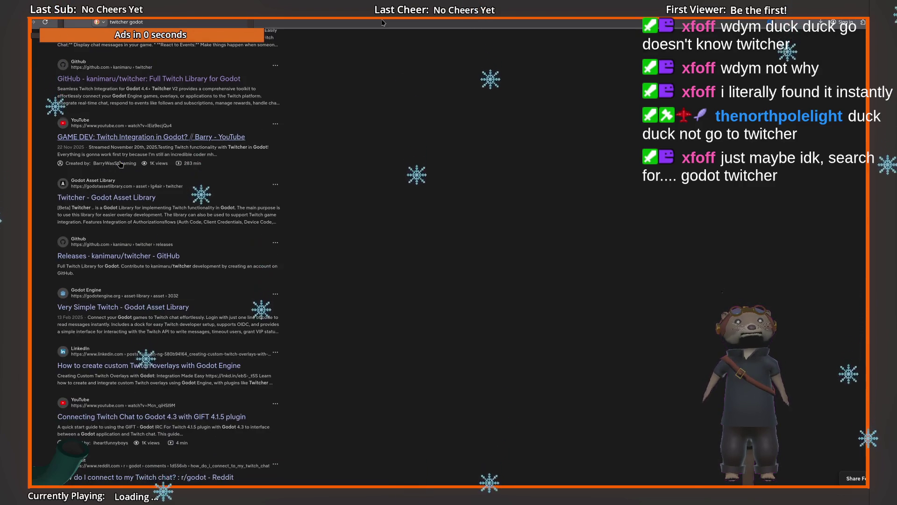
{"action": "scroll", "coordinate": [120, 163], "scroll_direction": "down", "scroll_amount": 3}
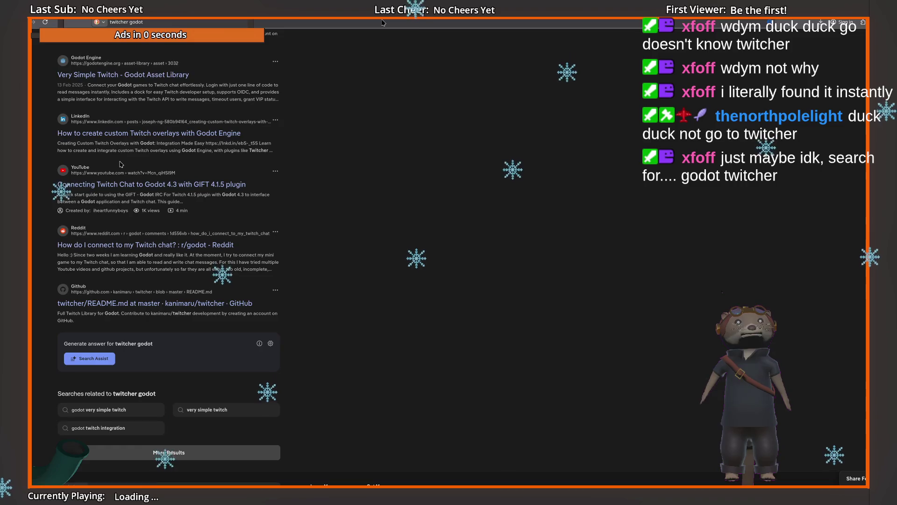
{"action": "scroll", "coordinate": [120, 164], "scroll_direction": "up", "scroll_amount": 6}
{"action": "scroll", "coordinate": [121, 163], "scroll_direction": "up", "scroll_amount": 1}
{"action": "left_click", "coordinate": [124, 163]}
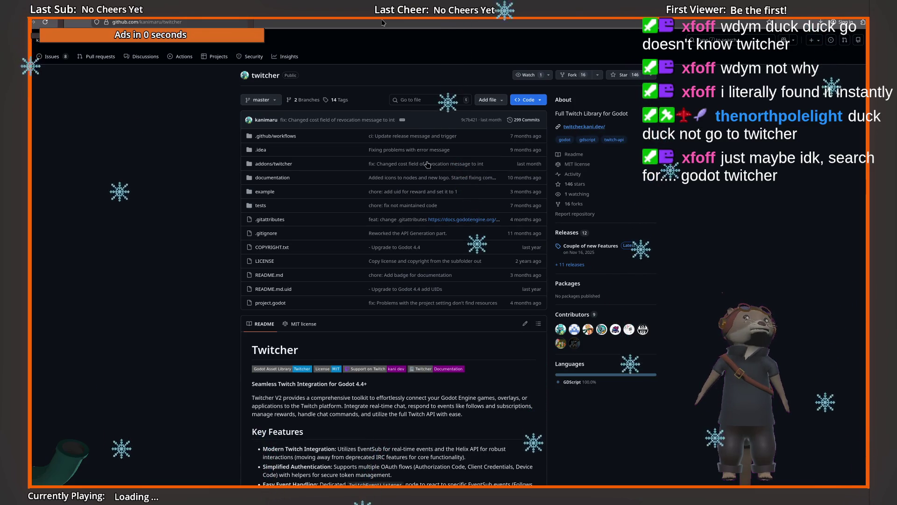
Return to the results and search for 'twitcher kani' instead
{"action": "key", "text": "alt+Left"}
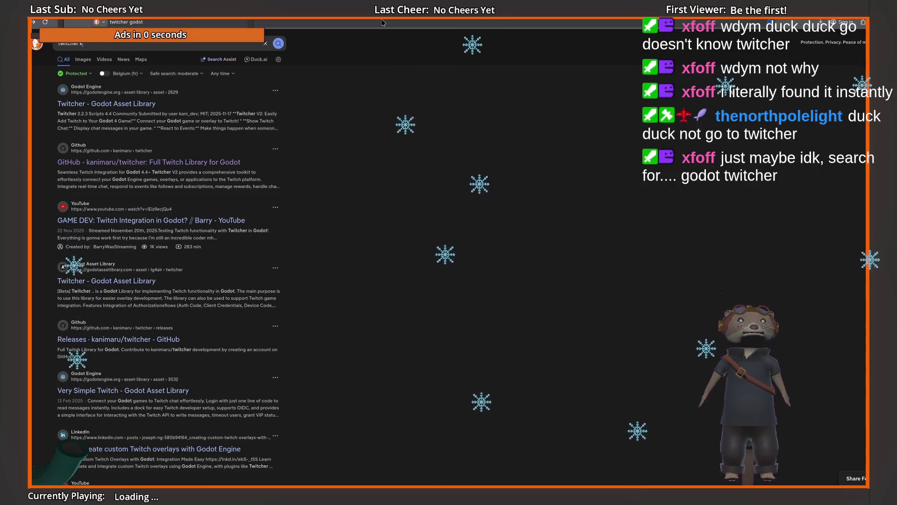
{"action": "key", "text": "Return"}
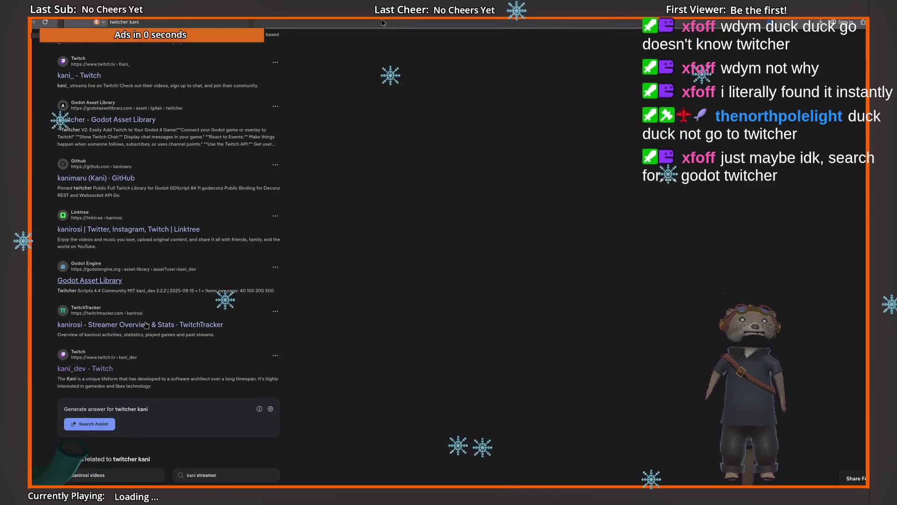
{"action": "scroll", "coordinate": [107, 372], "scroll_direction": "up", "scroll_amount": 3}
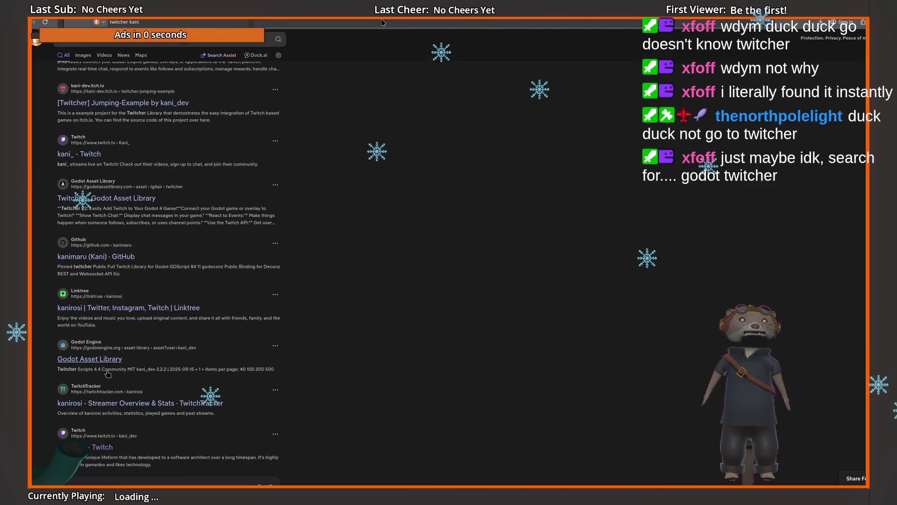
{"action": "scroll", "coordinate": [98, 441], "scroll_direction": "up", "scroll_amount": 1}
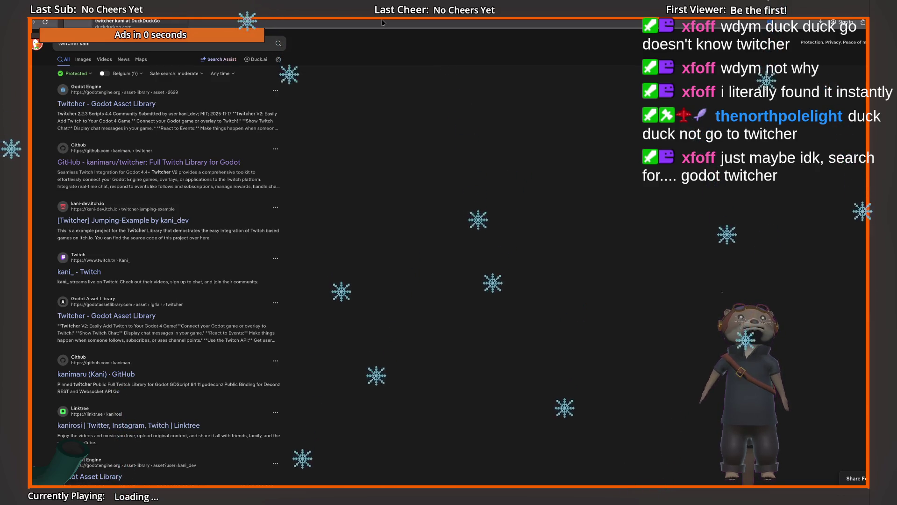
Extend the query to 'twitcher kani docs', then switch back to the EventSub Editor Helper tab
{"action": "key", "text": "slash"}
{"action": "type", "text": "docs"}
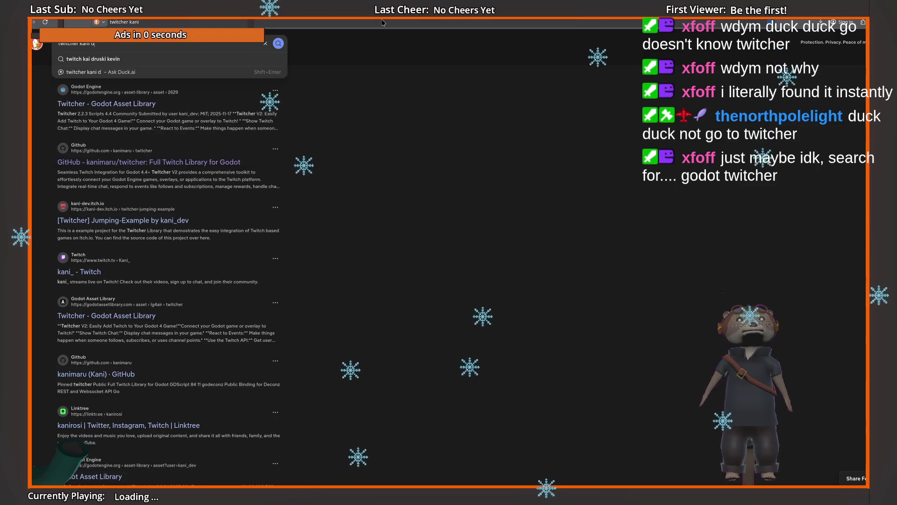
{"action": "key", "text": "Return"}
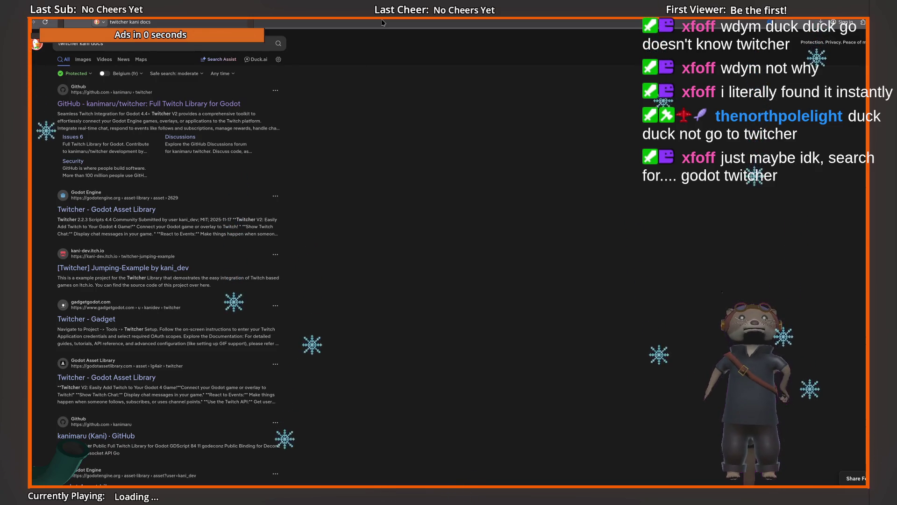
{"action": "key", "text": "ctrl+Tab"}
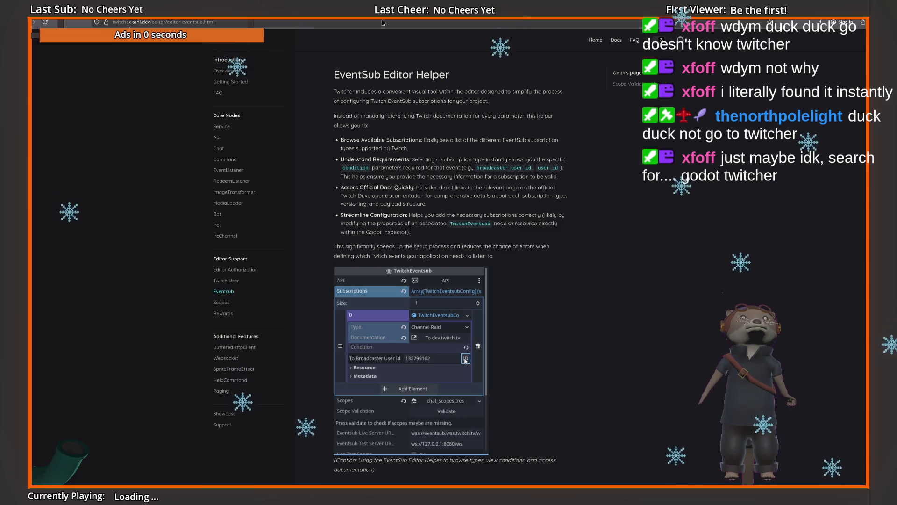
{"action": "key", "text": "Page_Down"}
{"action": "key", "text": "Page_Up"}
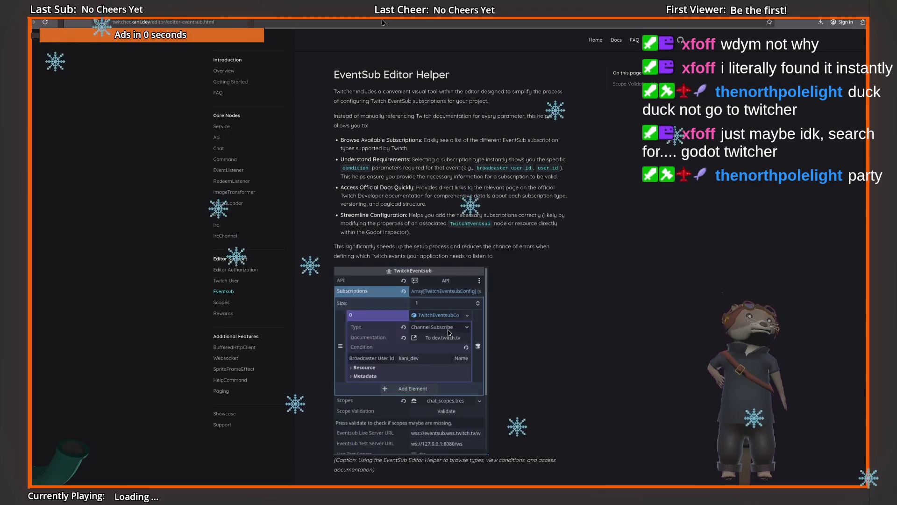
{"action": "scroll", "coordinate": [451, 262], "scroll_direction": "down", "scroll_amount": 3}
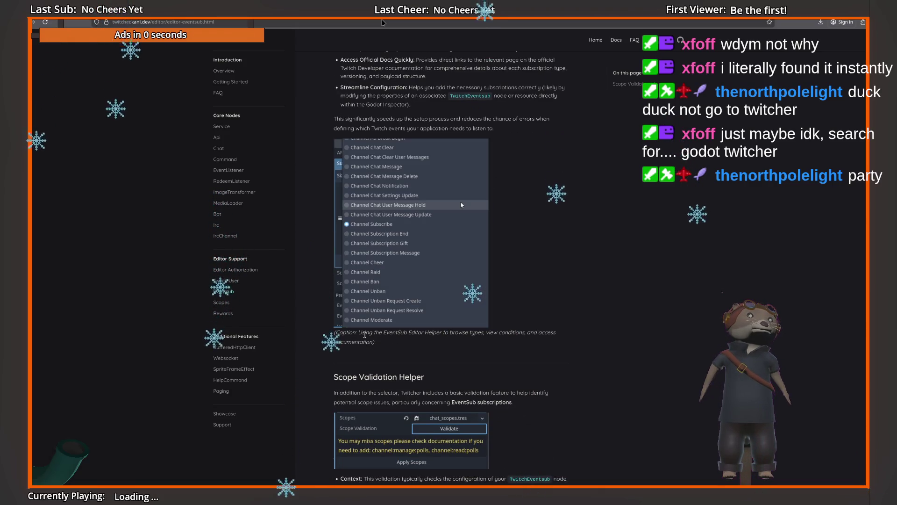
{"action": "mouse_move", "coordinate": [488, 333]}
{"action": "left_mouse_down"}
{"action": "mouse_move", "coordinate": [540, 333]}
{"action": "mouse_move", "coordinate": [523, 338]}
{"action": "left_mouse_up"}
{"action": "left_click", "coordinate": [523, 337]}
{"action": "scroll", "coordinate": [381, 339], "scroll_direction": "down", "scroll_amount": 2}
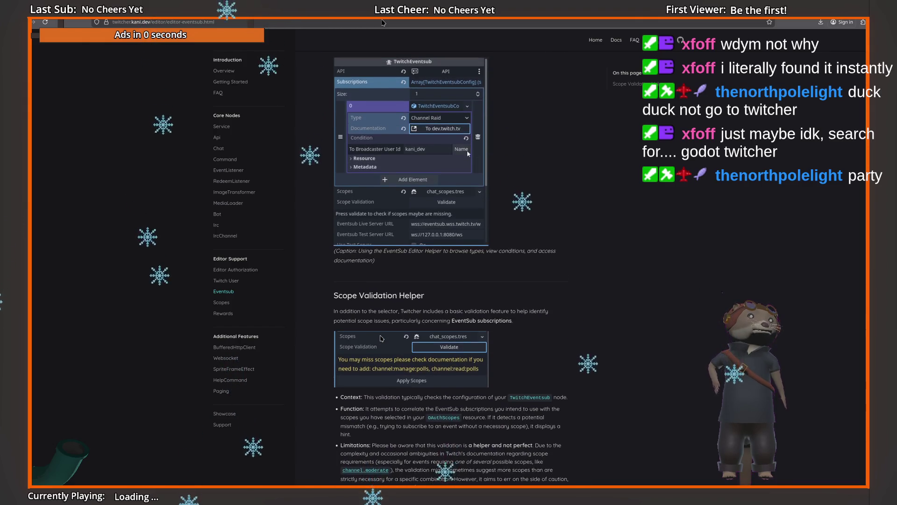
{"action": "scroll", "coordinate": [382, 338], "scroll_direction": "up", "scroll_amount": 5}
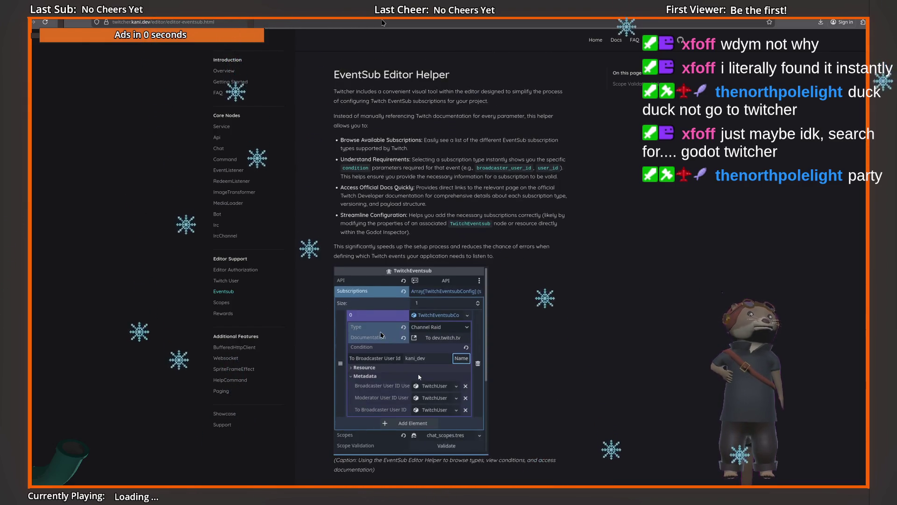
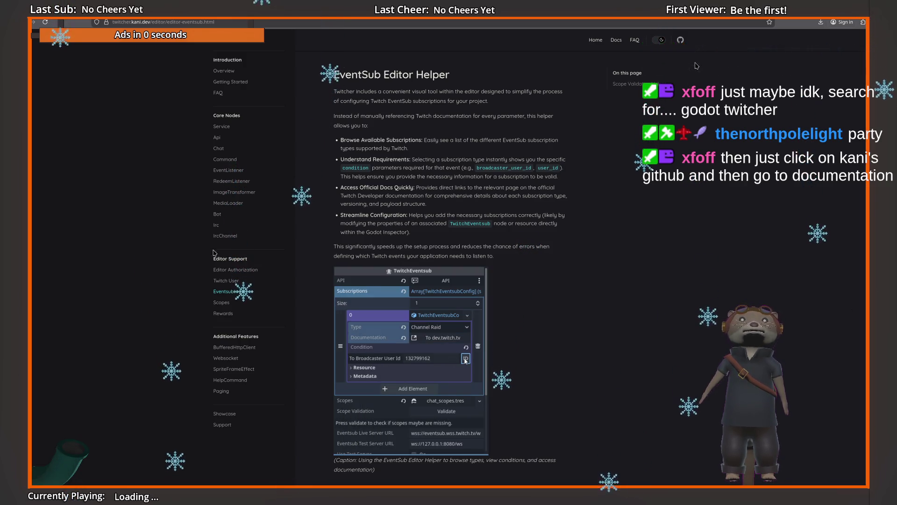
Open the WebsocketClient Node documentation page and read down through it
{"action": "scroll", "coordinate": [361, 317], "scroll_direction": "down", "scroll_amount": 3}
{"action": "scroll", "coordinate": [361, 317], "scroll_direction": "up", "scroll_amount": 3}
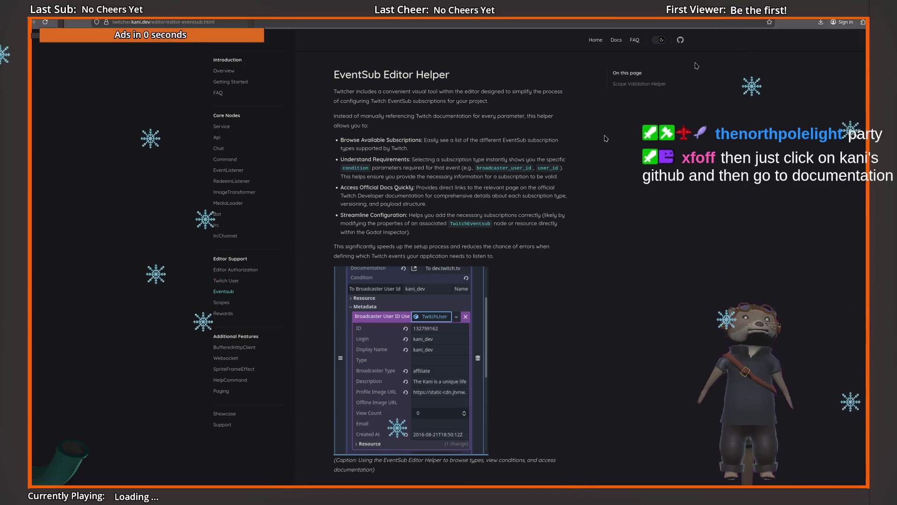
{"action": "left_click", "coordinate": [226, 358]}
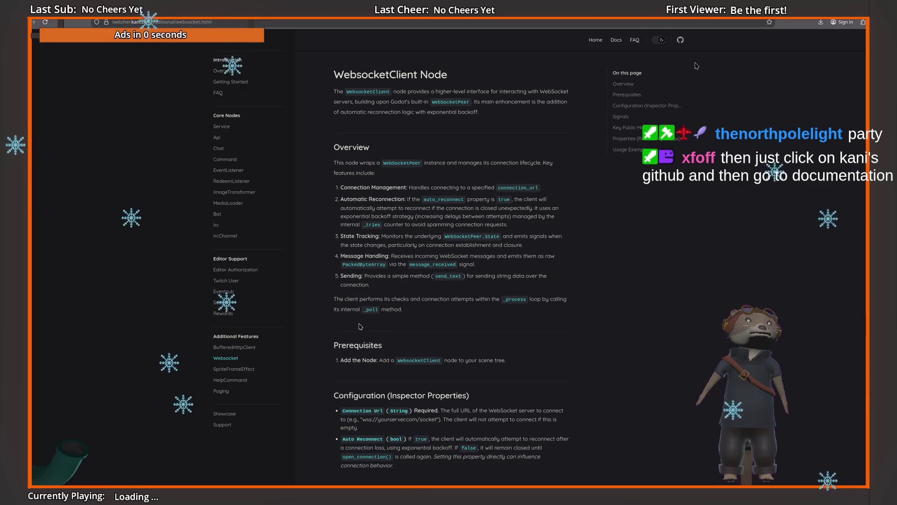
{"action": "mouse_move", "coordinate": [357, 135]}
{"action": "left_mouse_down"}
{"action": "mouse_move", "coordinate": [352, 92]}
{"action": "mouse_move", "coordinate": [556, 281]}
{"action": "left_mouse_up"}
{"action": "left_click", "coordinate": [545, 337]}
{"action": "scroll", "coordinate": [544, 337], "scroll_direction": "down", "scroll_amount": 3}
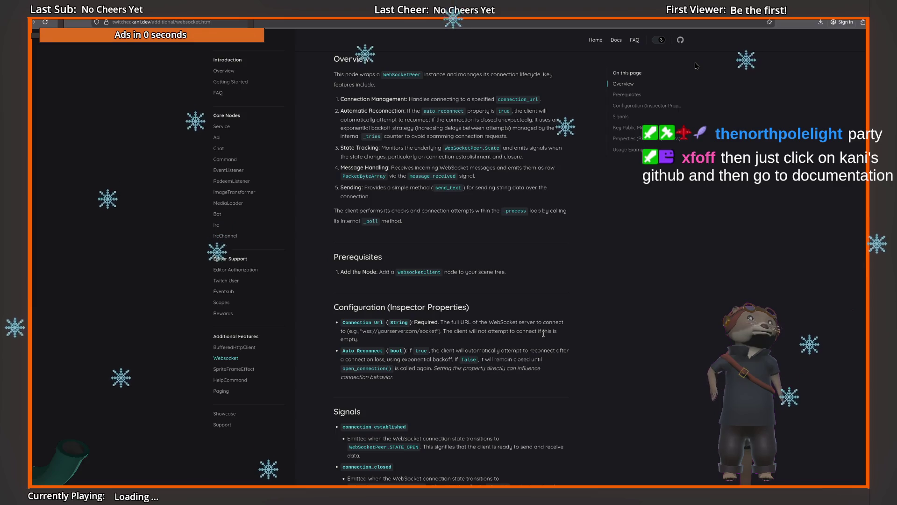
{"action": "scroll", "coordinate": [543, 334], "scroll_direction": "down", "scroll_amount": 3}
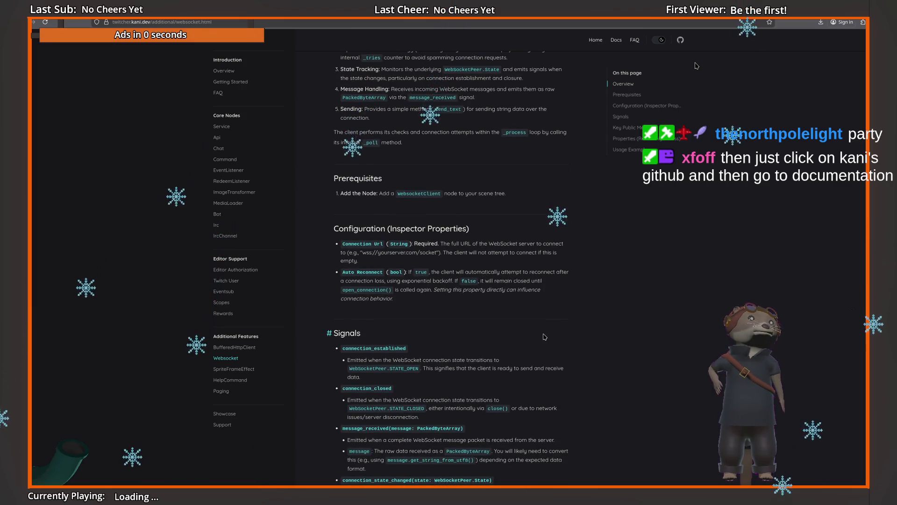
{"action": "scroll", "coordinate": [544, 337], "scroll_direction": "down", "scroll_amount": 5}
{"action": "scroll", "coordinate": [547, 327], "scroll_direction": "down", "scroll_amount": 10}
{"action": "scroll", "coordinate": [548, 322], "scroll_direction": "down", "scroll_amount": 10}
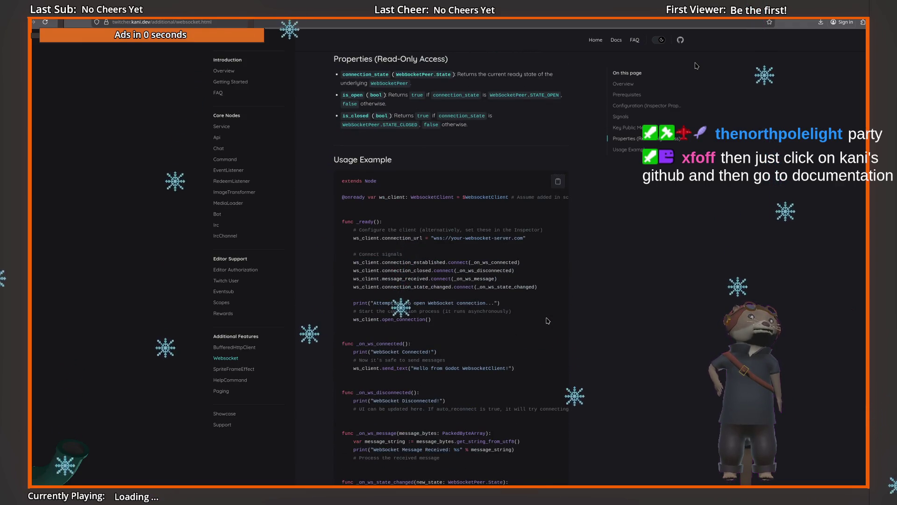
{"action": "scroll", "coordinate": [633, 365], "scroll_direction": "down", "scroll_amount": 8}
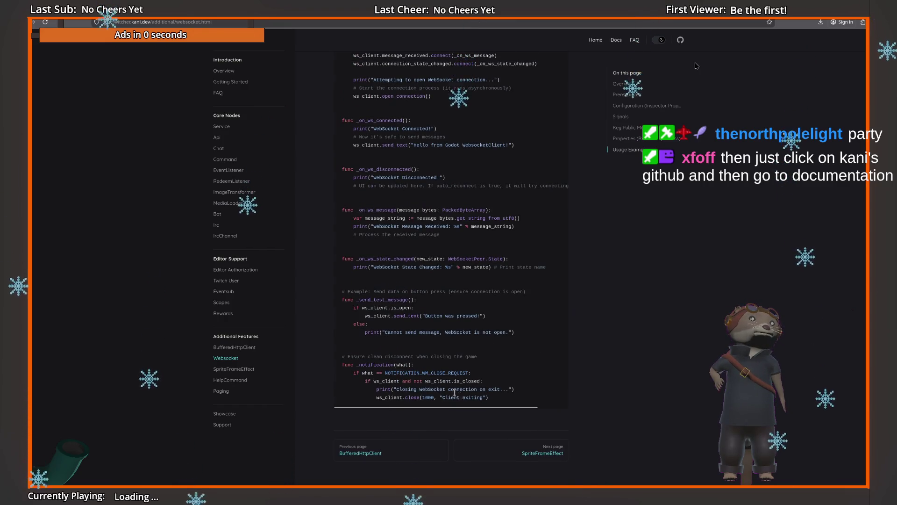
Visit the EventSub Editor Helper and TwitchBot Node pages, return to WebsocketClient, then switch to Rider
{"action": "key", "text": "Home"}
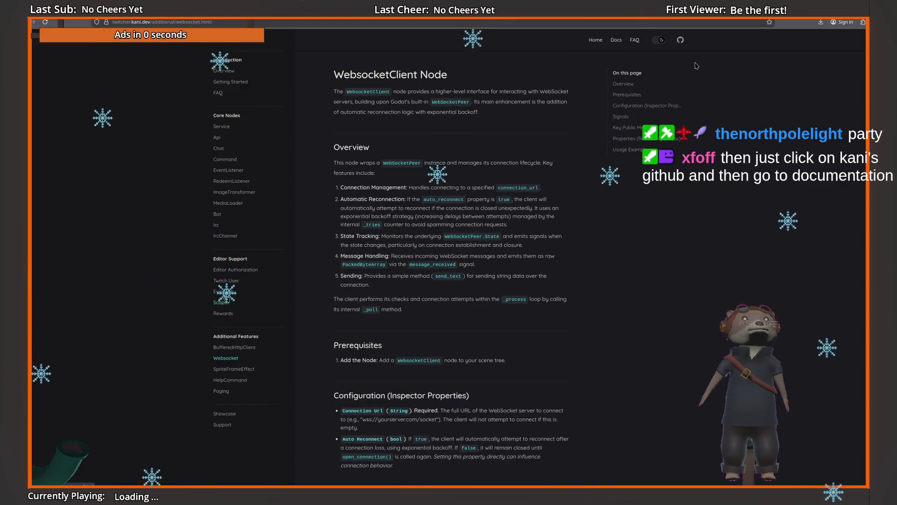
{"action": "left_click", "coordinate": [224, 292]}
{"action": "left_click", "coordinate": [217, 214]}
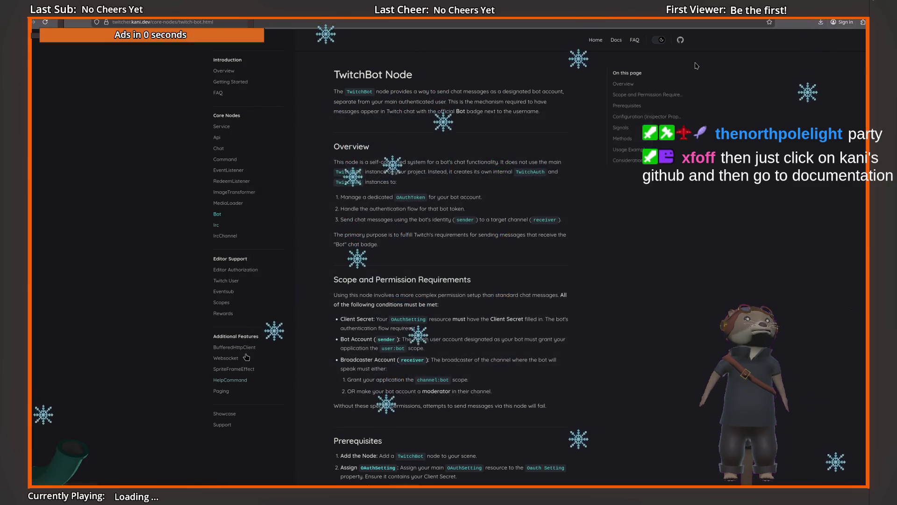
{"action": "key", "text": "alt+Left"}
{"action": "key", "text": "alt+Left"}
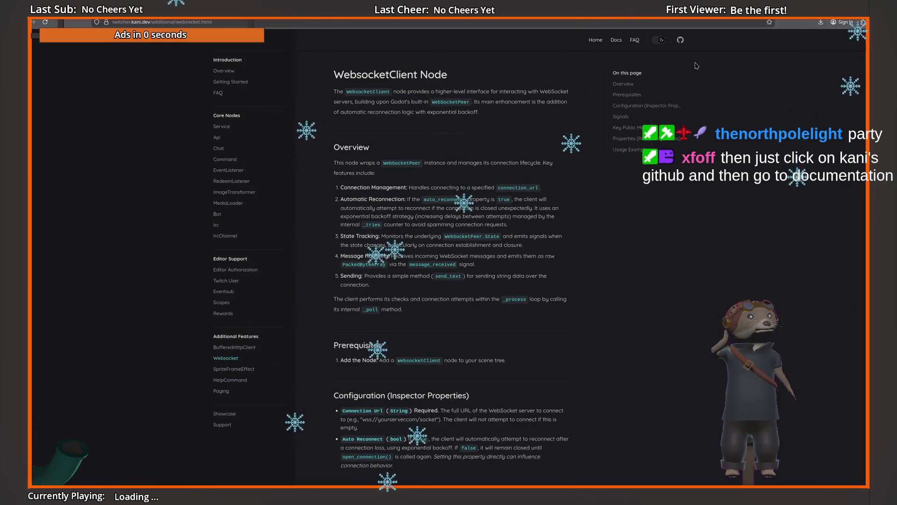
{"action": "key", "text": "alt+Tab"}
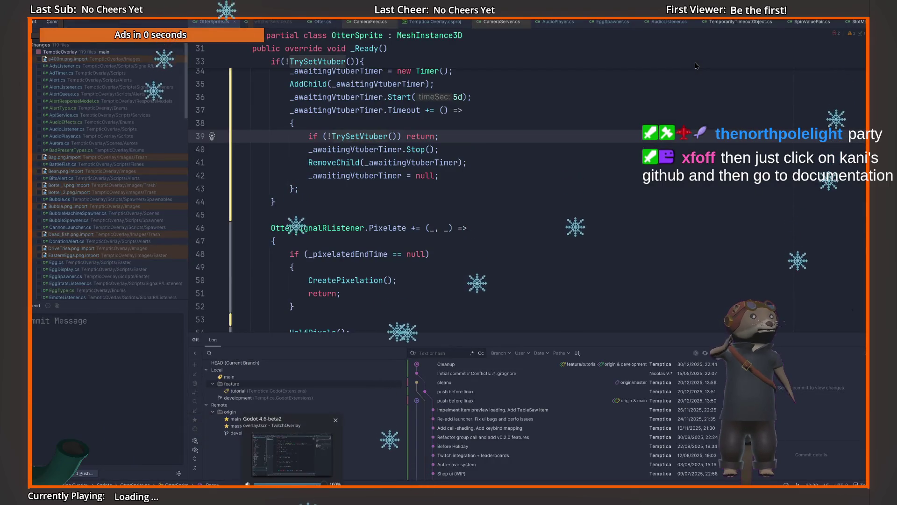
Glance over OtterSprite.cs in Rider, pass through Godot to the browser, and open a new tab
{"action": "left_click", "coordinate": [334, 218]}
{"action": "scroll", "coordinate": [334, 220], "scroll_direction": "up", "scroll_amount": 6}
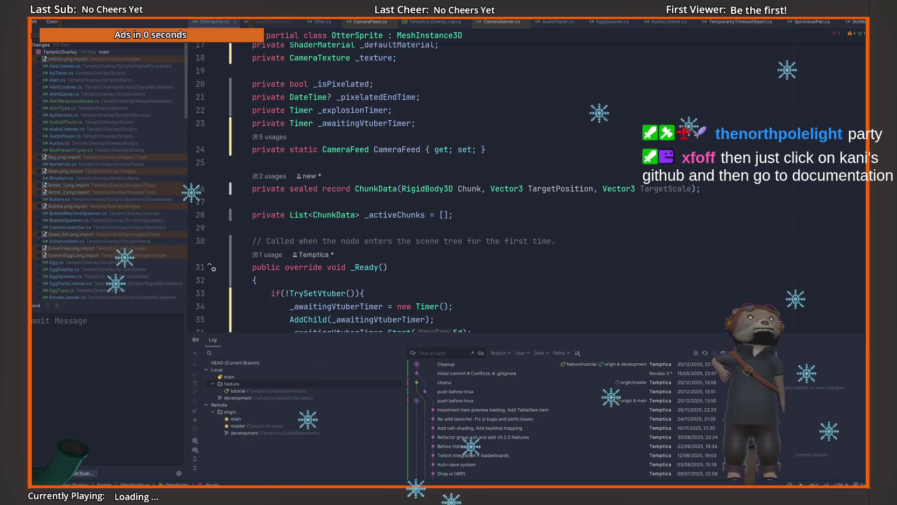
{"action": "key", "text": "alt+Tab"}
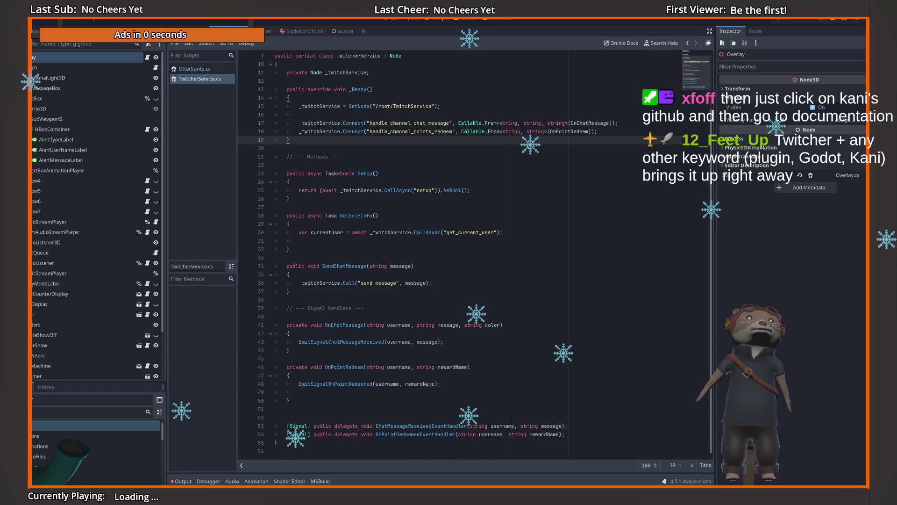
{"action": "key", "text": "alt+Tab"}
{"action": "key", "text": "ctrl+t"}
Search DuckDuckGo for 'twitcher plugin' and skim the results
{"action": "left_click", "coordinate": [191, 22]}
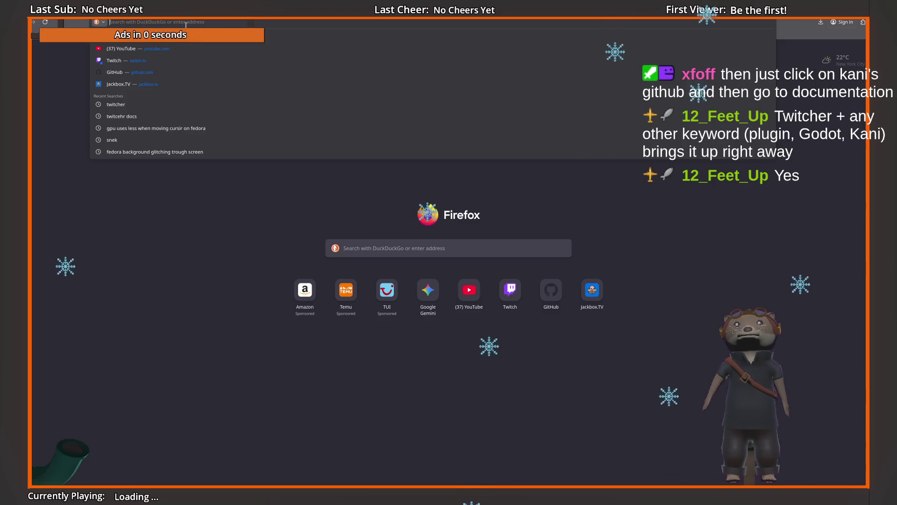
{"action": "type", "text": "twitcher plugin"}
{"action": "key", "text": "Return"}
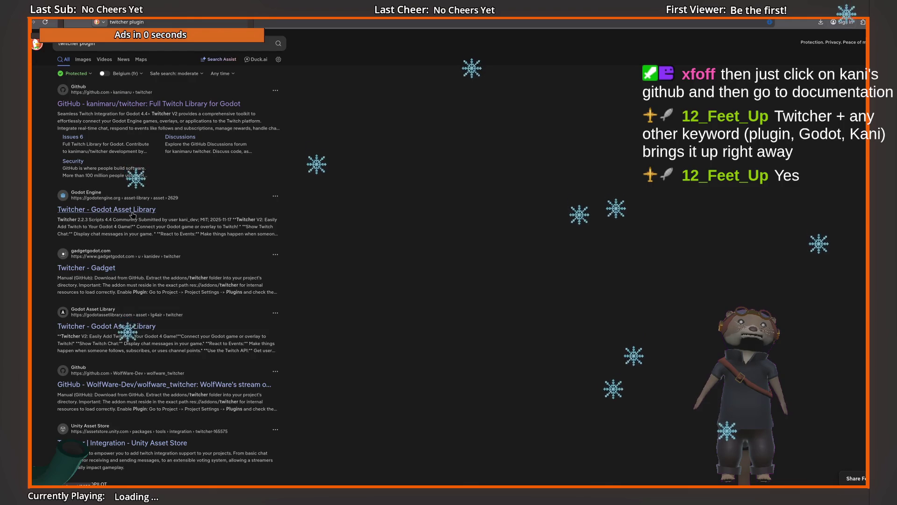
{"action": "scroll", "coordinate": [138, 209], "scroll_direction": "down", "scroll_amount": 3}
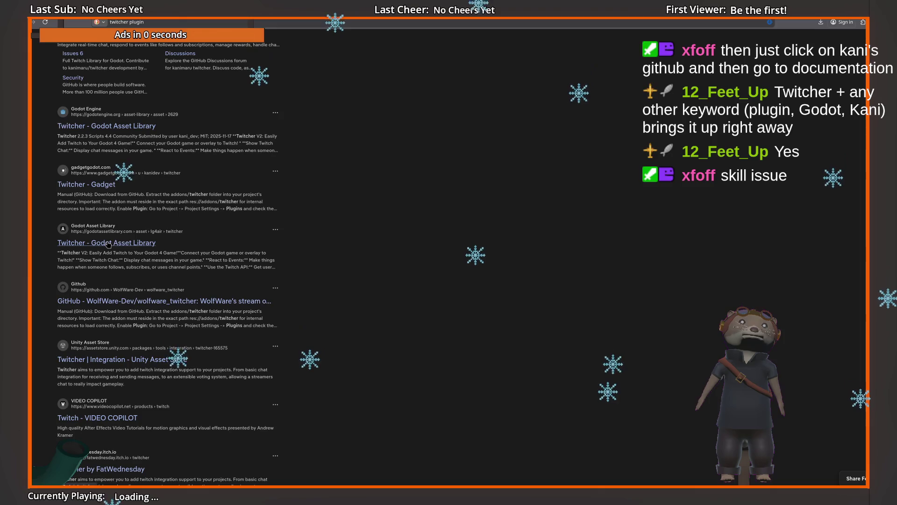
{"action": "scroll", "coordinate": [132, 254], "scroll_direction": "down", "scroll_amount": 5}
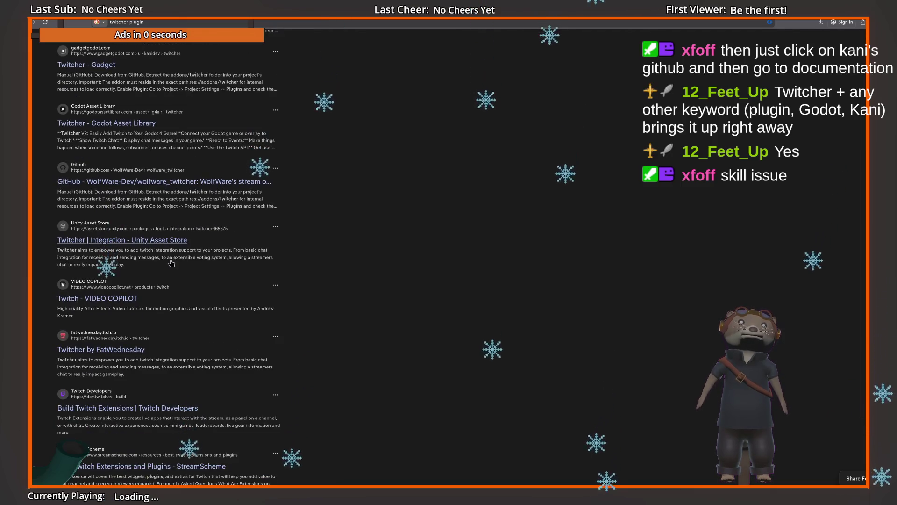
{"action": "scroll", "coordinate": [171, 264], "scroll_direction": "down", "scroll_amount": 3}
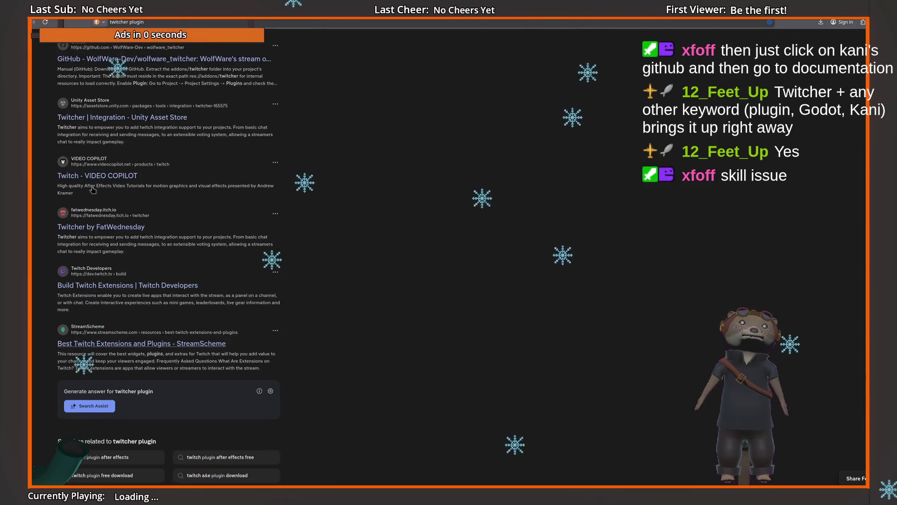
{"action": "scroll", "coordinate": [100, 205], "scroll_direction": "up", "scroll_amount": 10}
Change the query to 'twitcher godot' and open the LinkedIn post on custom Twitch overlays
{"action": "left_click", "coordinate": [134, 43]}
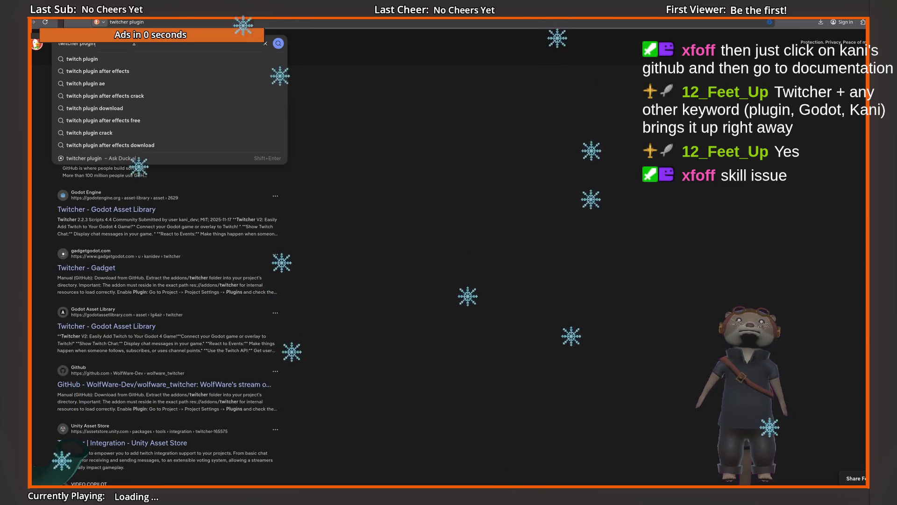
{"action": "left_click", "coordinate": [486, 153]}
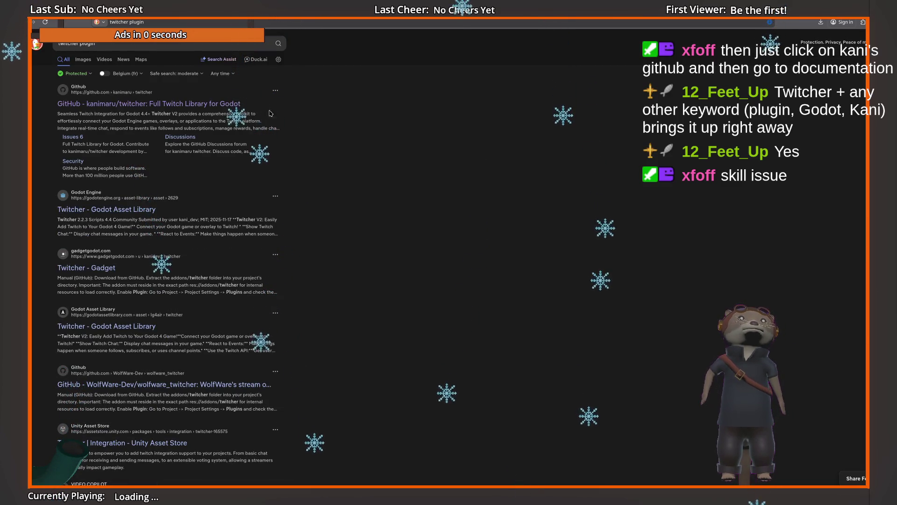
{"action": "left_click", "coordinate": [196, 73]}
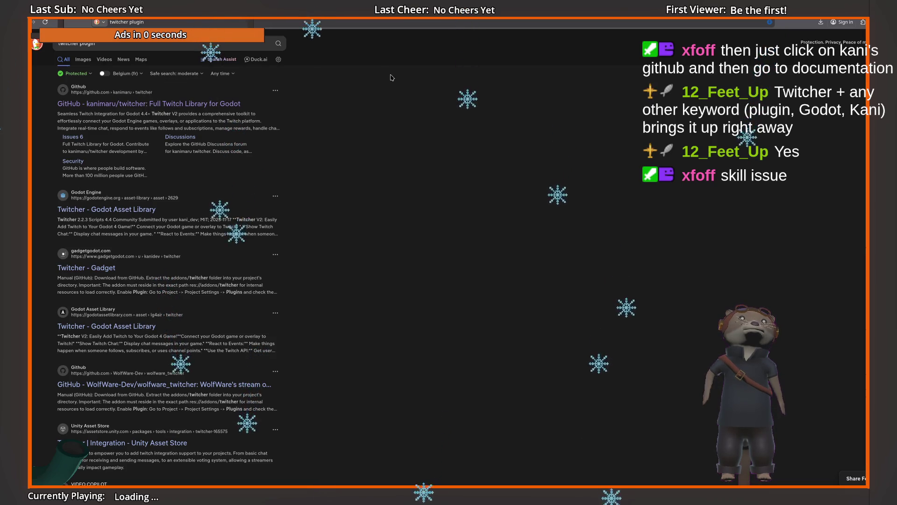
{"action": "double_click", "coordinate": [121, 47]}
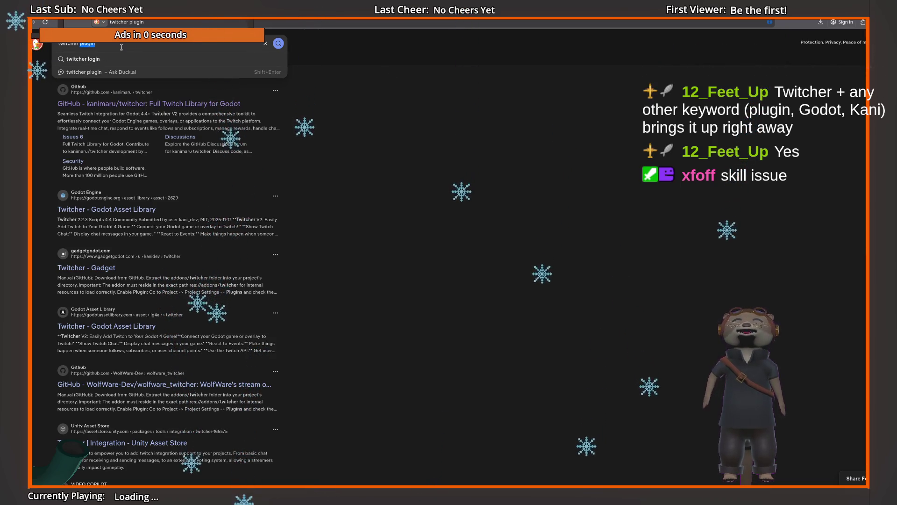
{"action": "left_click", "coordinate": [254, 91]}
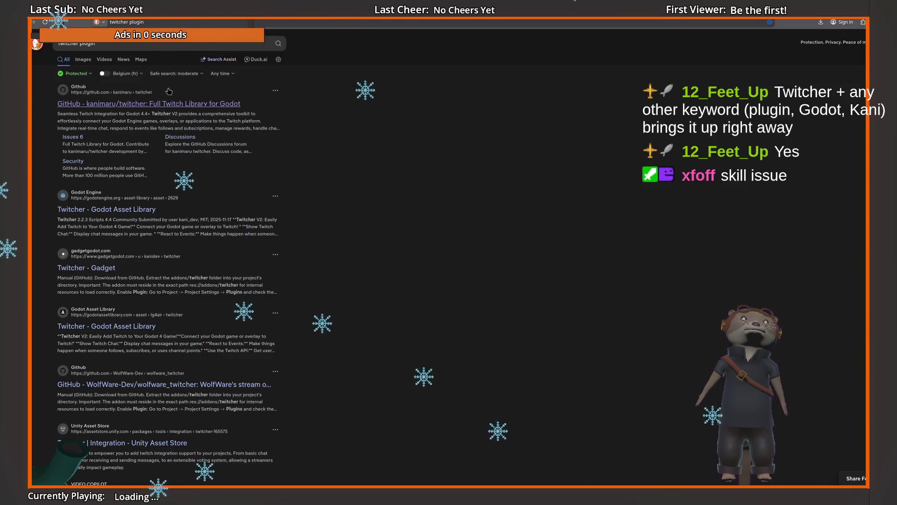
{"action": "double_click", "coordinate": [117, 45]}
{"action": "type", "text": "godot"}
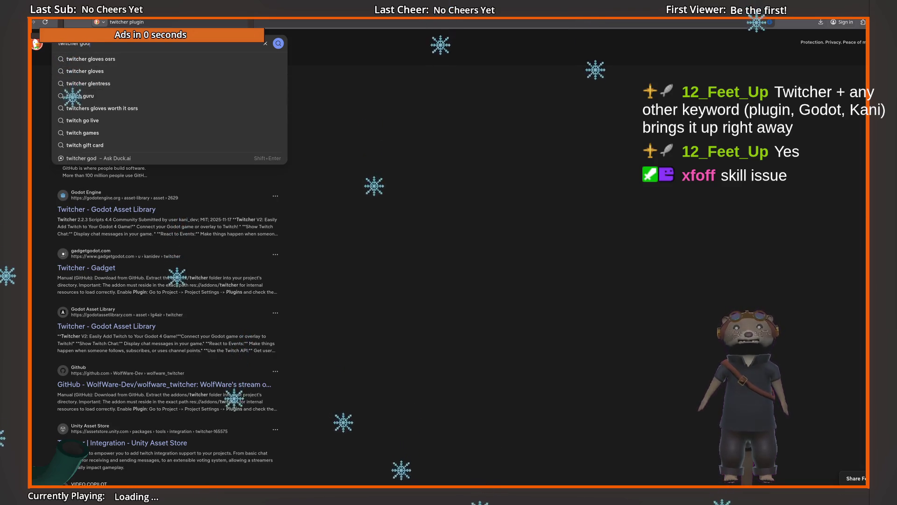
{"action": "key", "text": "Return"}
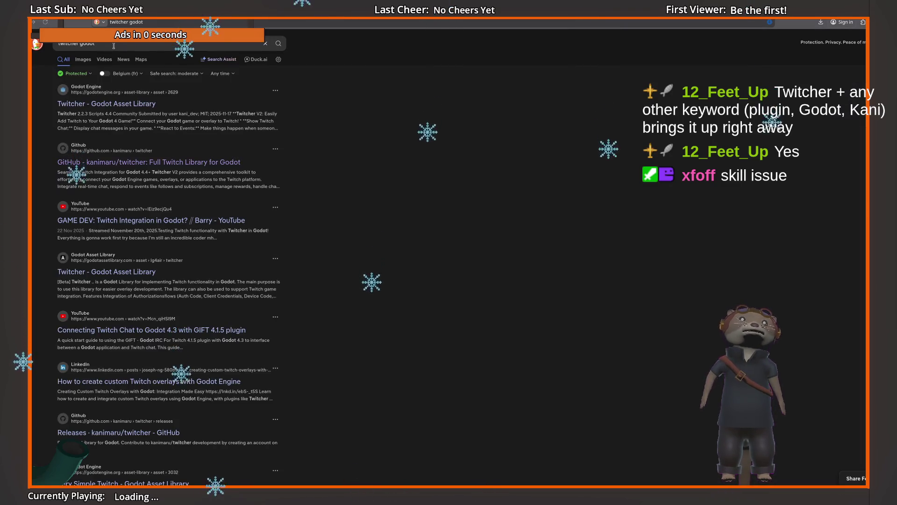
{"action": "key", "text": "Down"}
{"action": "key", "text": "Down"}
{"action": "key", "text": "Down"}
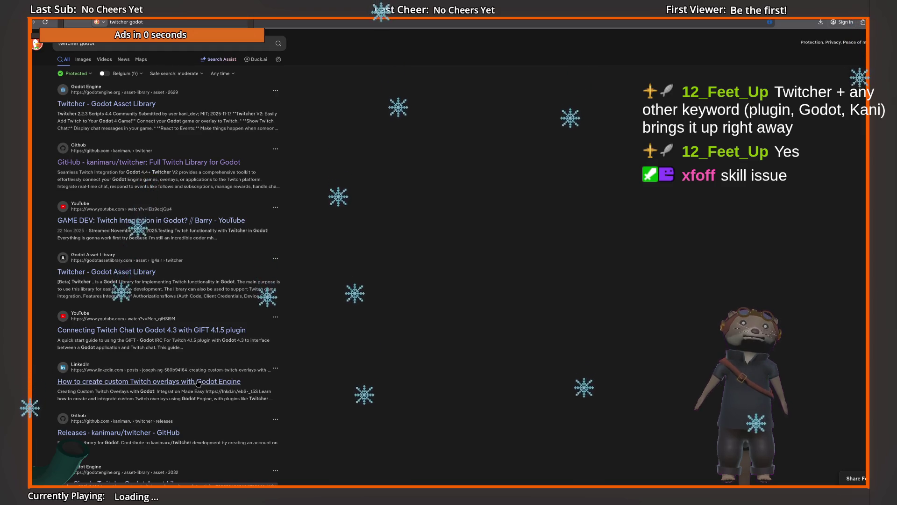
{"action": "left_click", "coordinate": [177, 384]}
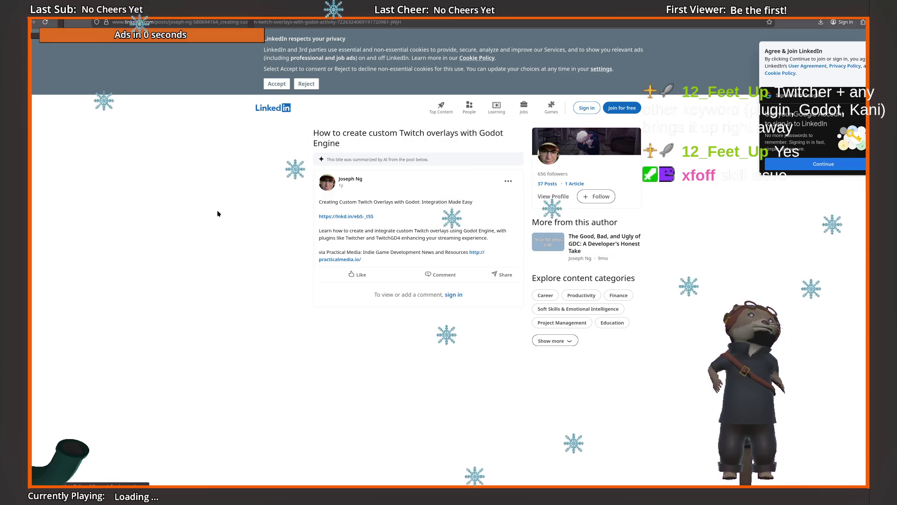
Skim the LinkedIn overlays post, go back to the Twitcher docs, and return to Godot
{"action": "scroll", "coordinate": [186, 238], "scroll_direction": "down", "scroll_amount": 1}
{"action": "scroll", "coordinate": [186, 238], "scroll_direction": "down", "scroll_amount": 1}
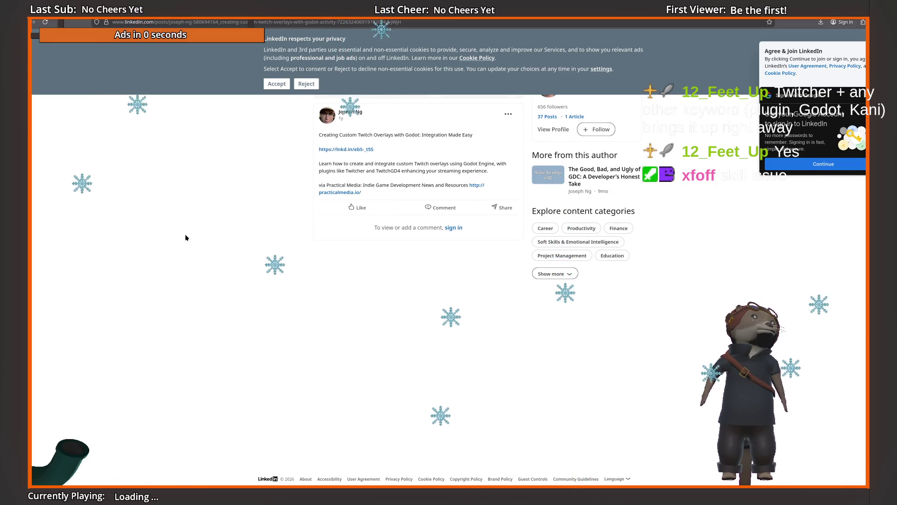
{"action": "scroll", "coordinate": [185, 238], "scroll_direction": "up", "scroll_amount": 2}
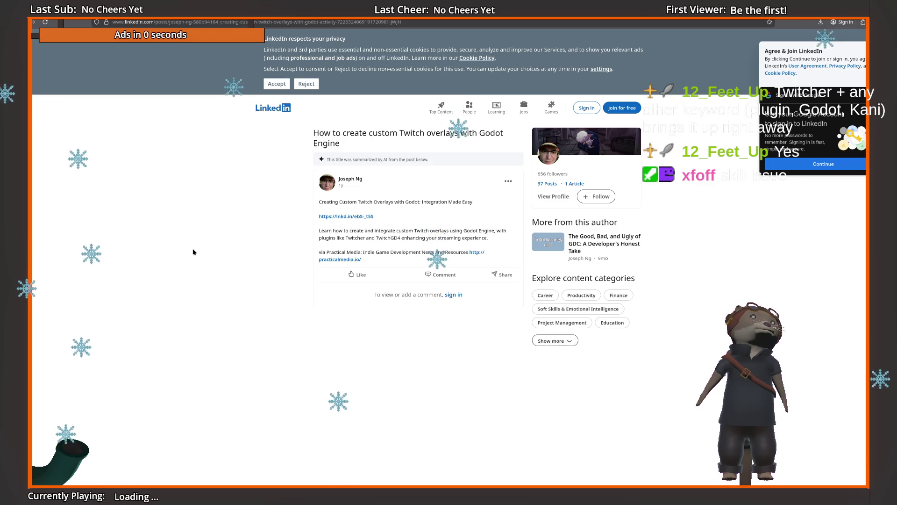
{"action": "key", "text": "alt+Left"}
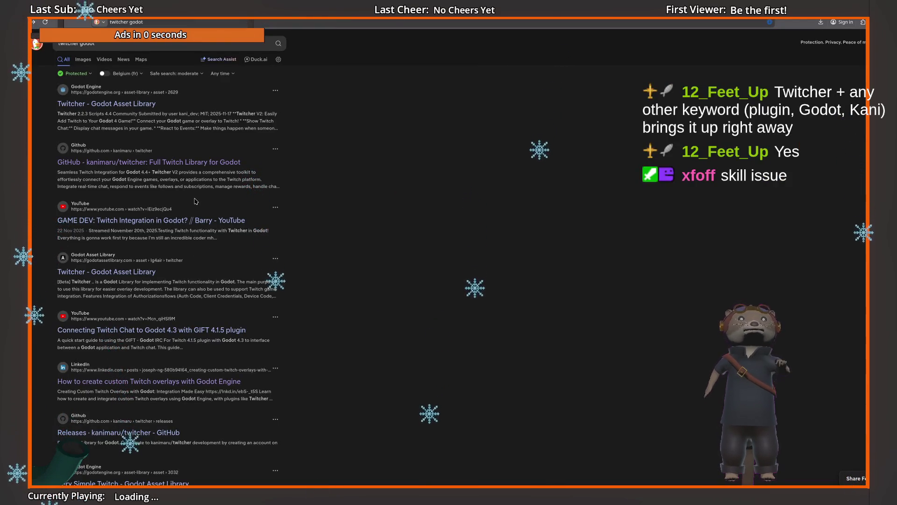
{"action": "key", "text": "alt+Left"}
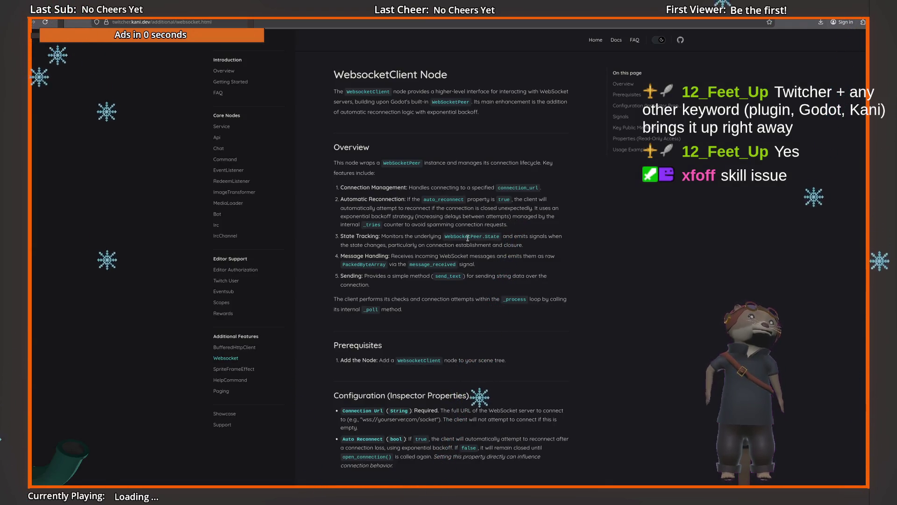
{"action": "key", "text": "alt+Tab"}
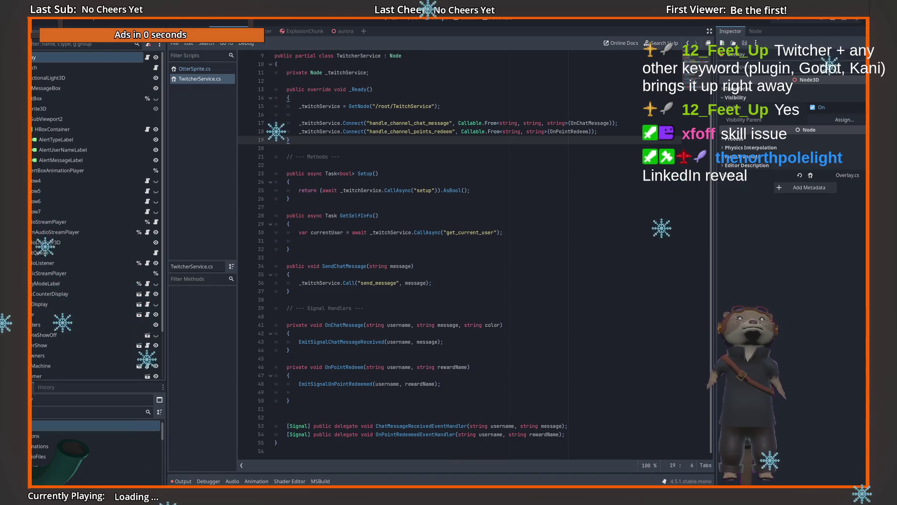
Start adding a child under Twitch, search 'twitch', and compare TwitchCommand and TwitchCommandHelp descriptions
{"action": "left_click", "coordinate": [52, 68]}
{"action": "right_click", "coordinate": [52, 68]}
{"action": "left_click", "coordinate": [97, 87]}
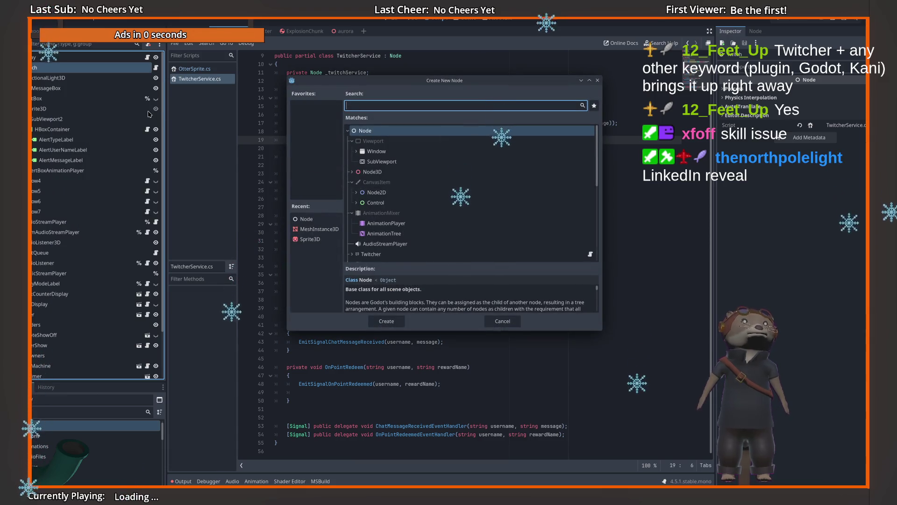
{"action": "type", "text": "twitch"}
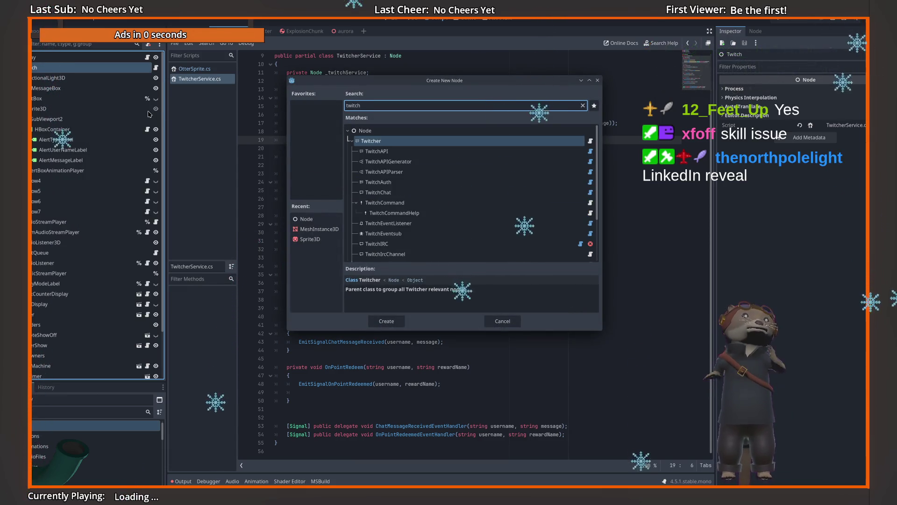
{"action": "key", "text": "Down"}
{"action": "key", "text": "Down"}
{"action": "key", "text": "Down"}
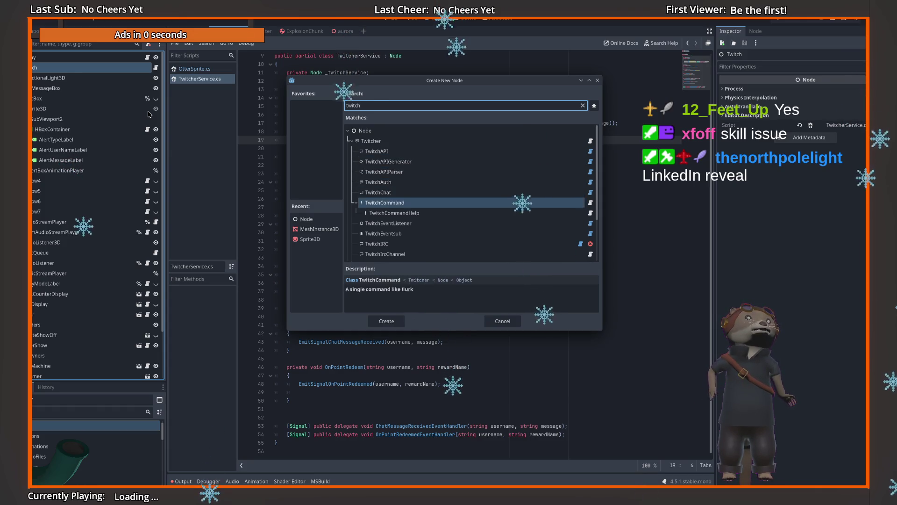
{"action": "key", "text": "Up"}
{"action": "key", "text": "Up"}
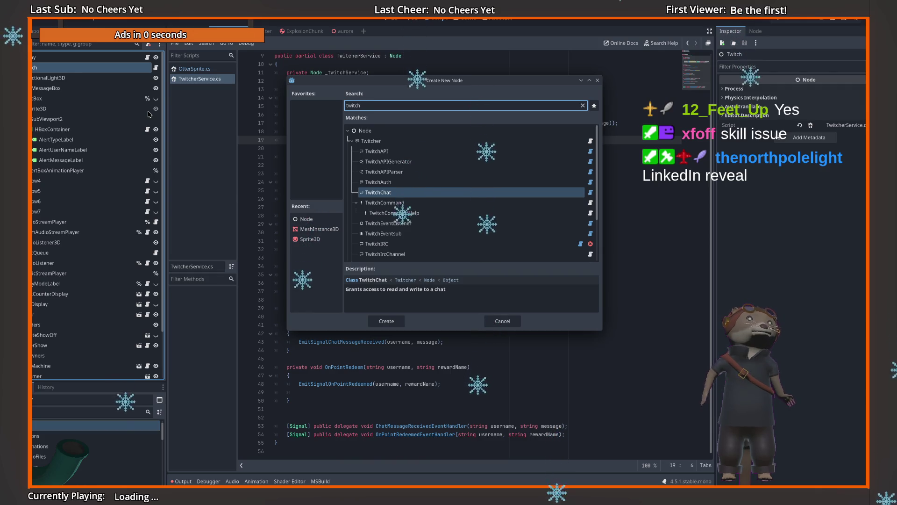
{"action": "key", "text": "Down"}
{"action": "key", "text": "Down"}
{"action": "key", "text": "Up"}
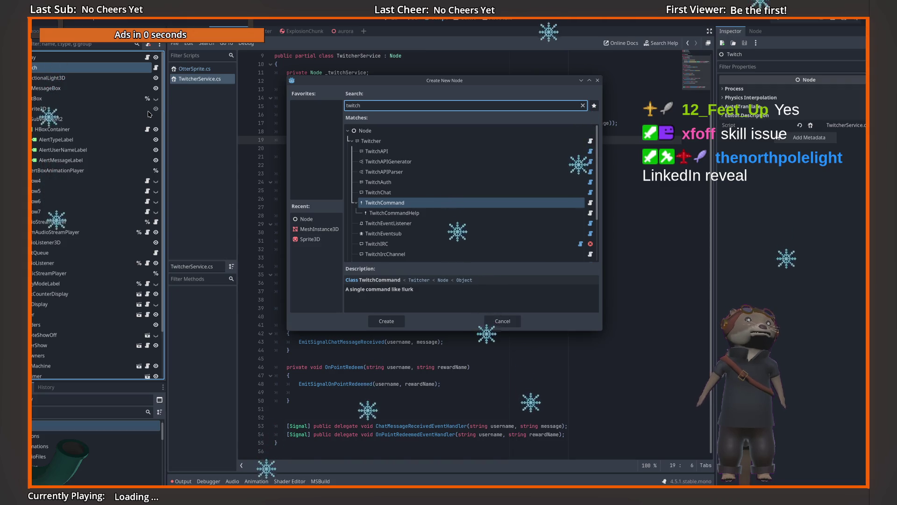
{"action": "key", "text": "Down"}
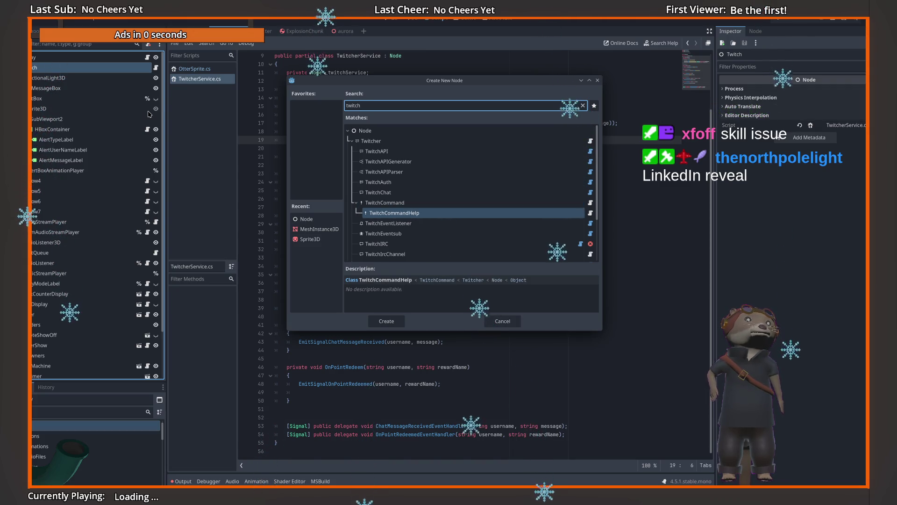
{"action": "key", "text": "Up"}
{"action": "key", "text": "Down"}
{"action": "key", "text": "Up"}
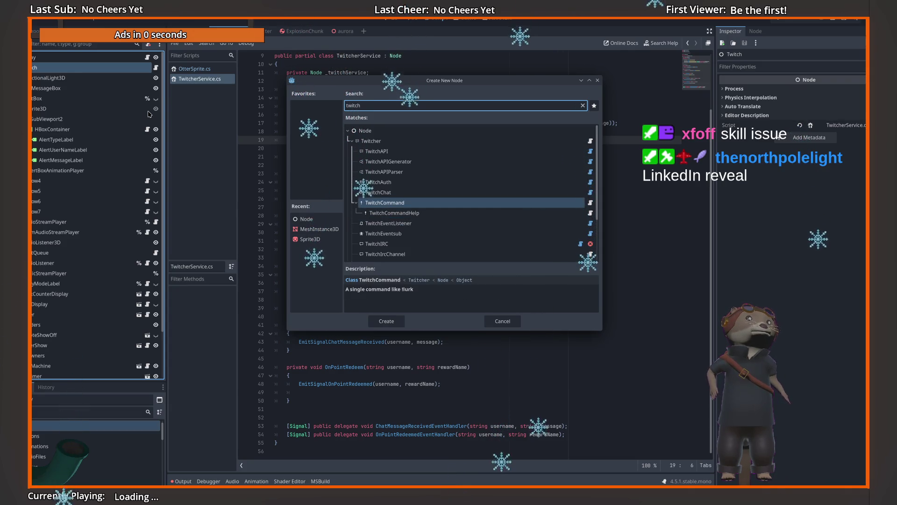
Check the TwitchIRC, TwitchTokenHandler and TwitchEventListener descriptions, then create a TwitchEventsub child node
{"action": "key", "text": "Down"}
{"action": "key", "text": "Down"}
{"action": "key", "text": "Down"}
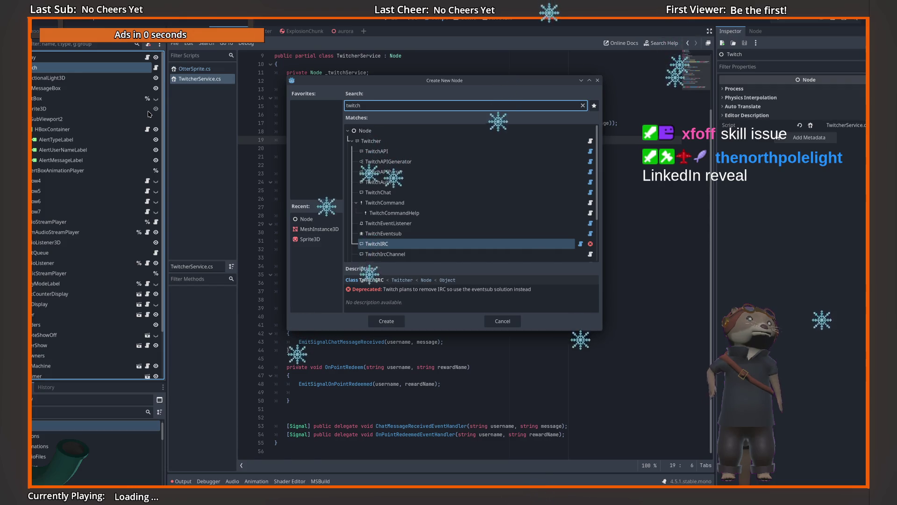
{"action": "key", "text": "Down"}
{"action": "key", "text": "Down"}
{"action": "key", "text": "Down"}
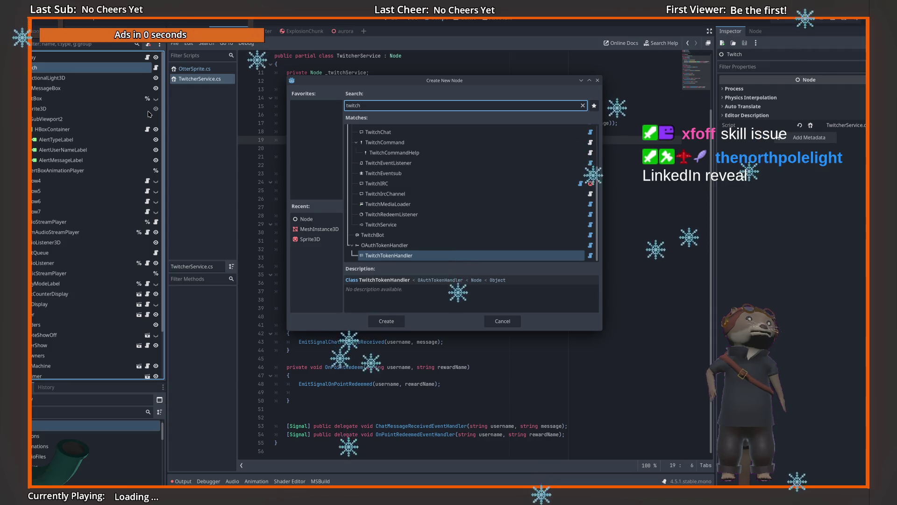
{"action": "key", "text": "Up"}
{"action": "scroll", "coordinate": [428, 228], "scroll_direction": "up", "scroll_amount": 3}
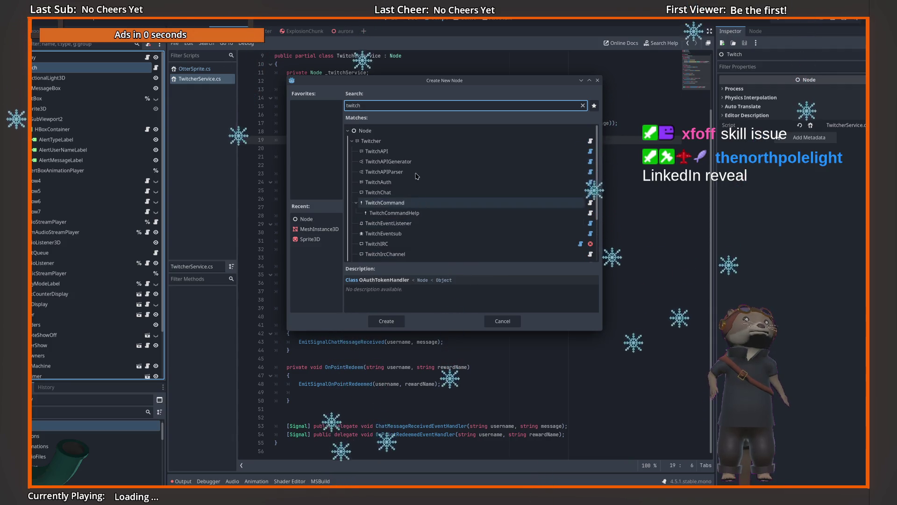
{"action": "left_click", "coordinate": [402, 224]}
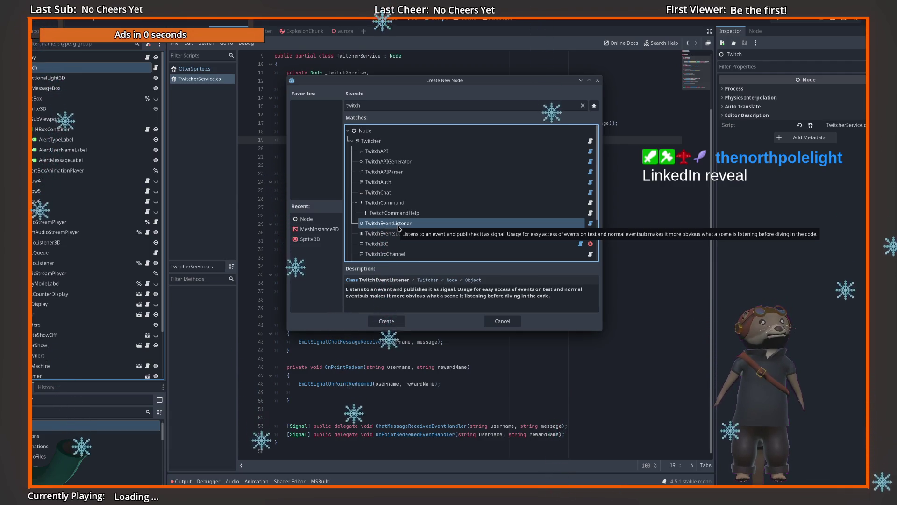
{"action": "key", "text": "Down"}
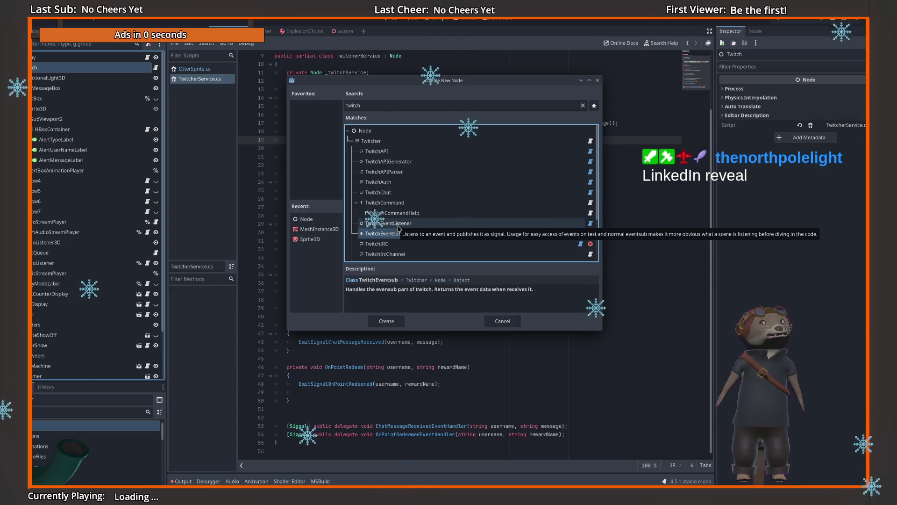
{"action": "key", "text": "Return"}
Add a plain Node under Twitch, nest TwitchEventsub inside it, and select TwitchEventsub
{"action": "left_click", "coordinate": [84, 67]}
{"action": "right_click", "coordinate": [85, 68]}
{"action": "left_click", "coordinate": [130, 93]}
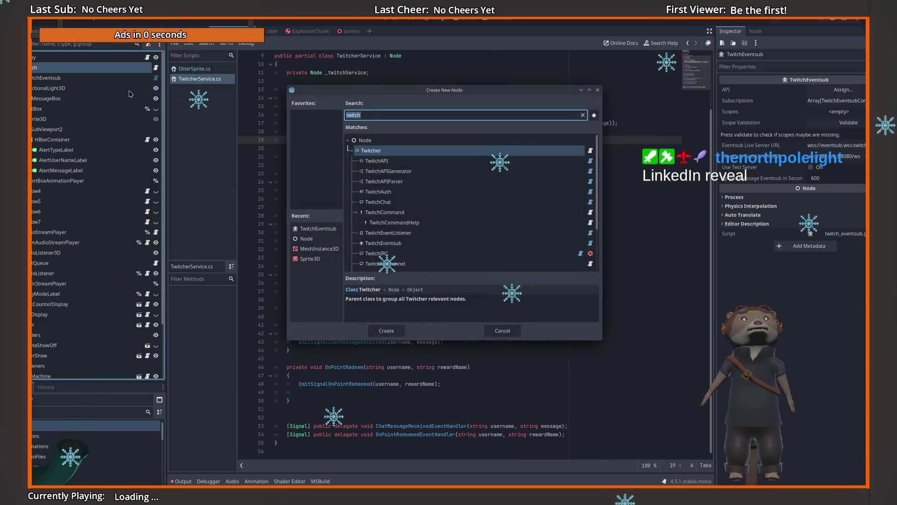
{"action": "type", "text": "node"}
{"action": "key", "text": "Return"}
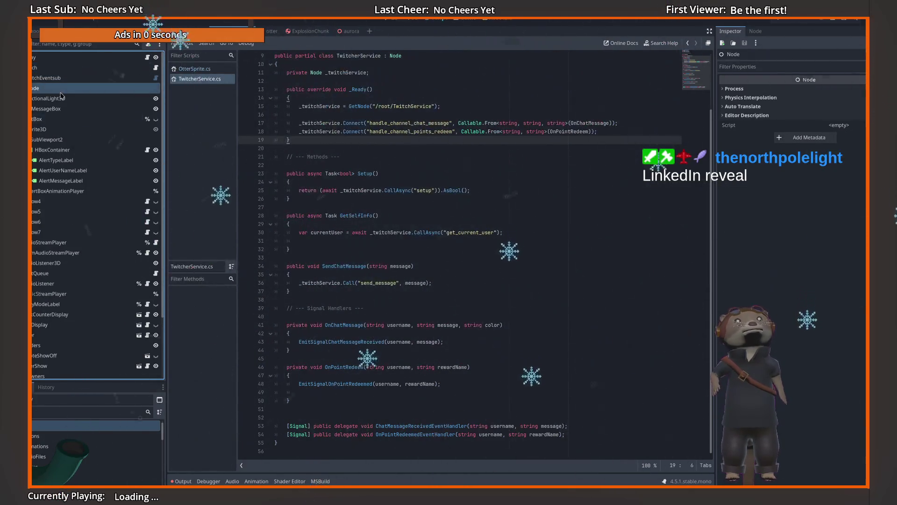
{"action": "left_click", "coordinate": [73, 79]}
{"action": "left_click_drag", "start_coordinate": [69, 90], "coordinate": [68, 89]}
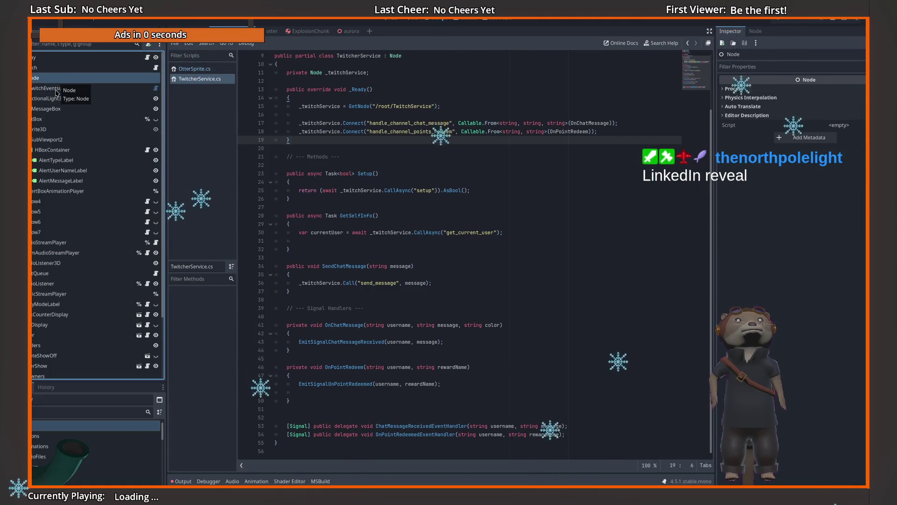
{"action": "left_click", "coordinate": [56, 89]}
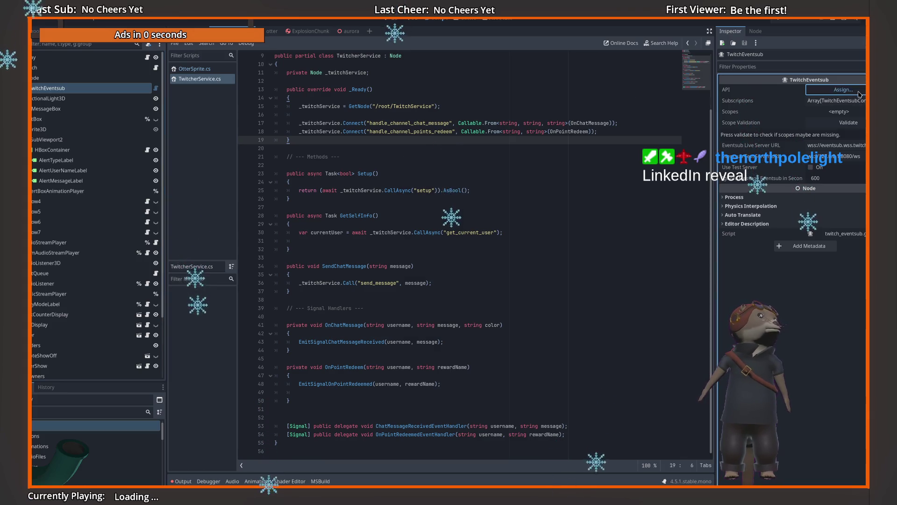
Add a TwitchAPI child node under Twitch and check its configuration warnings
{"action": "left_click", "coordinate": [841, 89]}
{"action": "left_click", "coordinate": [474, 375]}
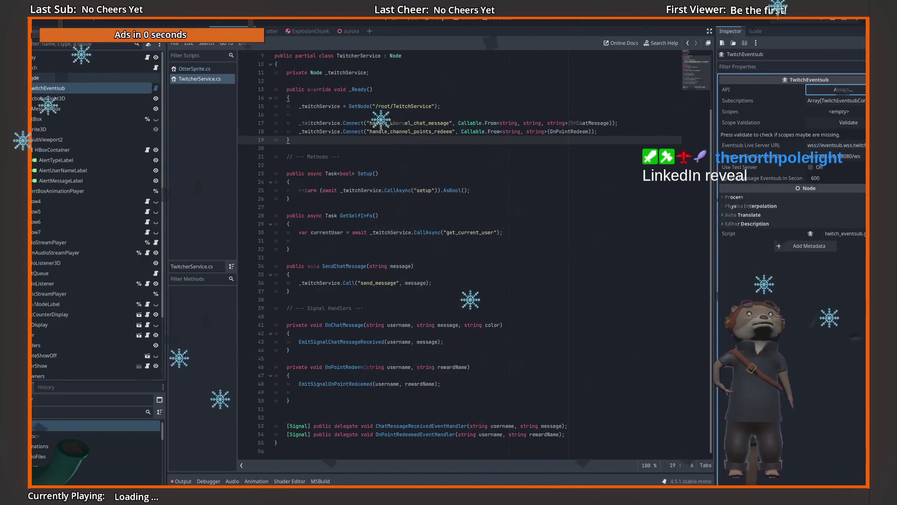
{"action": "right_click", "coordinate": [38, 69]}
{"action": "left_click", "coordinate": [68, 91]}
{"action": "type", "text": "api"}
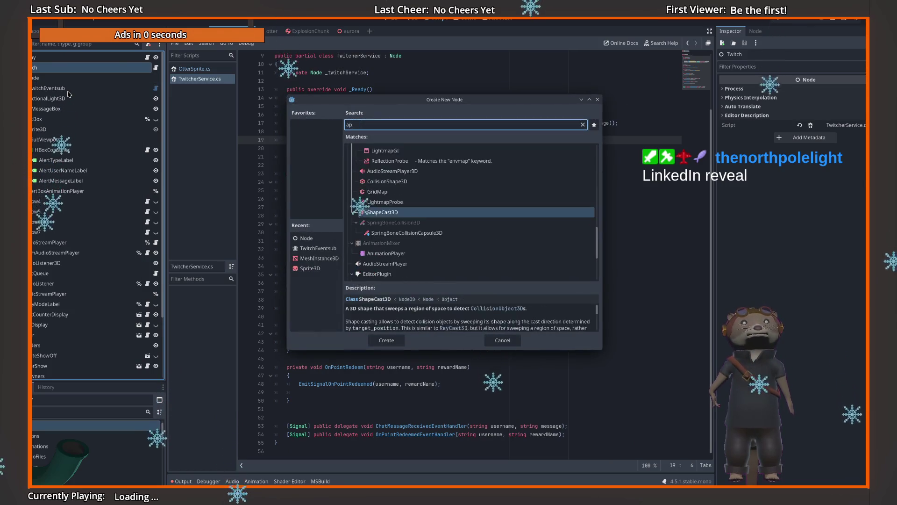
{"action": "key", "text": "Return"}
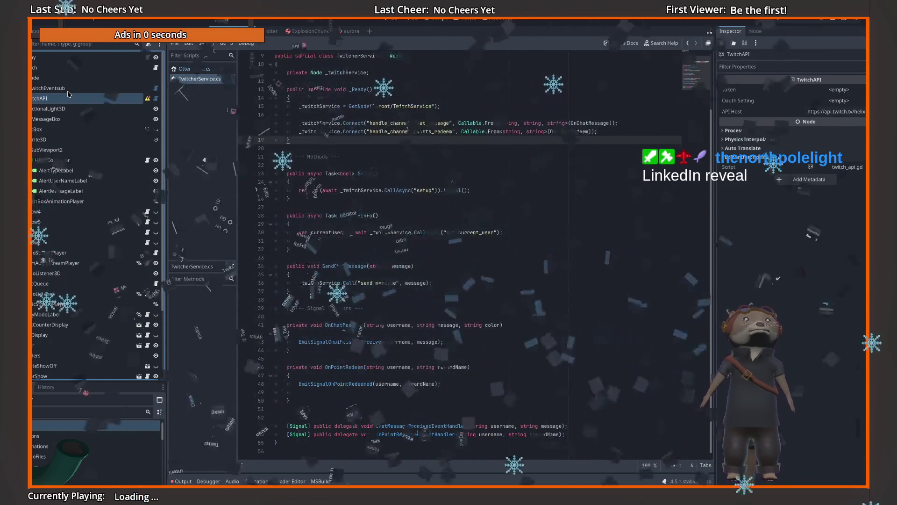
{"action": "left_click", "coordinate": [147, 98]}
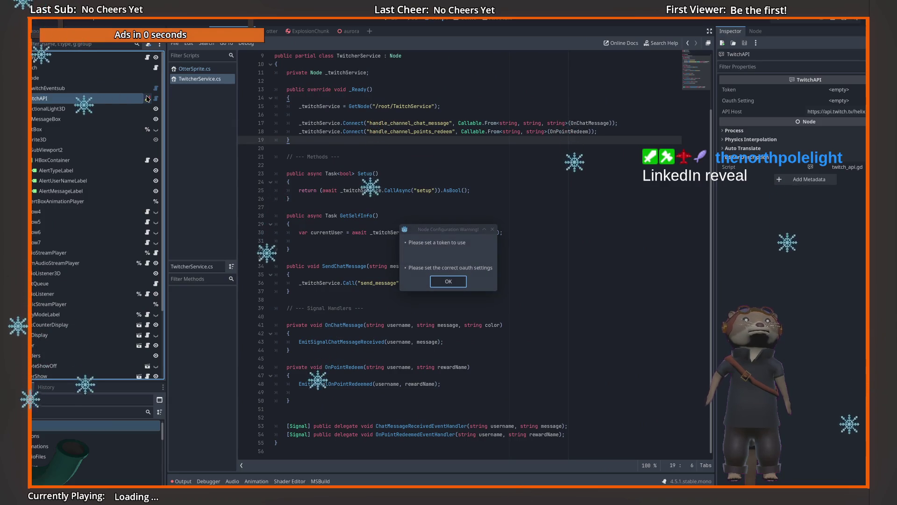
{"action": "left_click", "coordinate": [448, 281]}
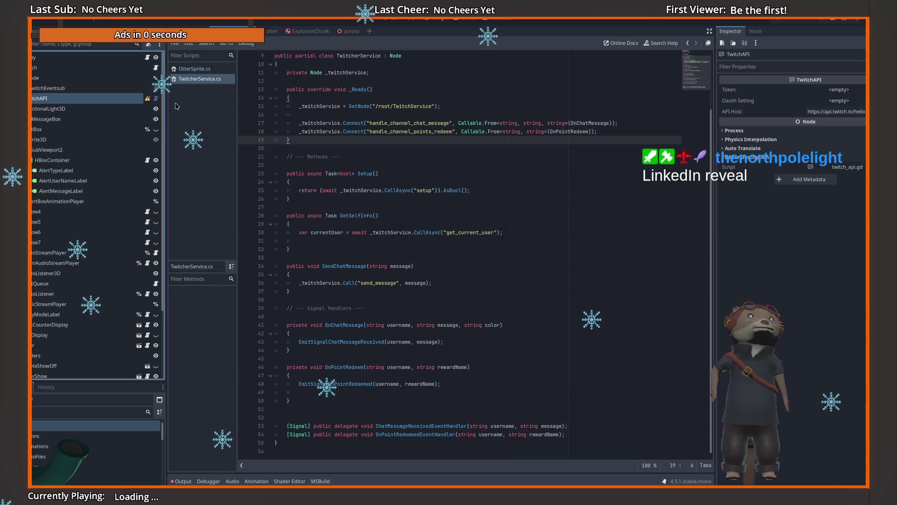
Give TwitchAPI a new OAuthToken for Token and a new OAuthSetting for Oauth Setting
{"action": "left_click", "coordinate": [837, 90]}
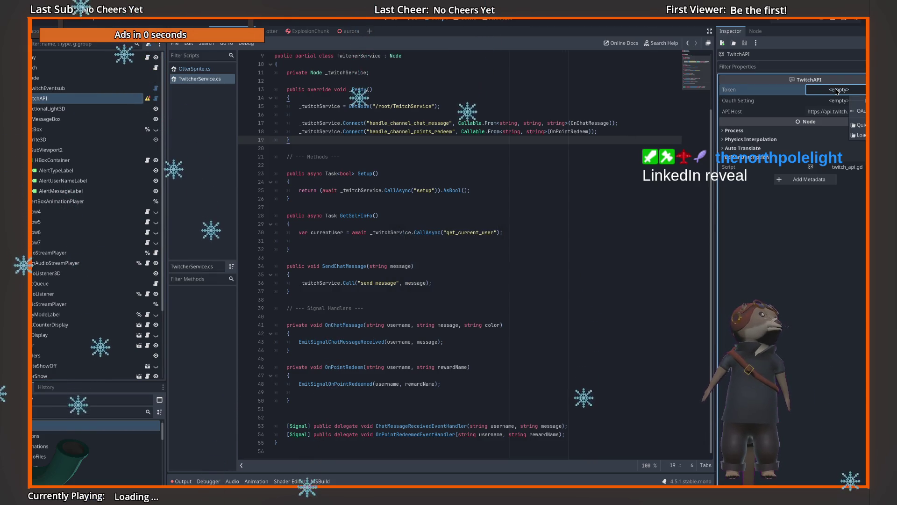
{"action": "left_click", "coordinate": [838, 102]}
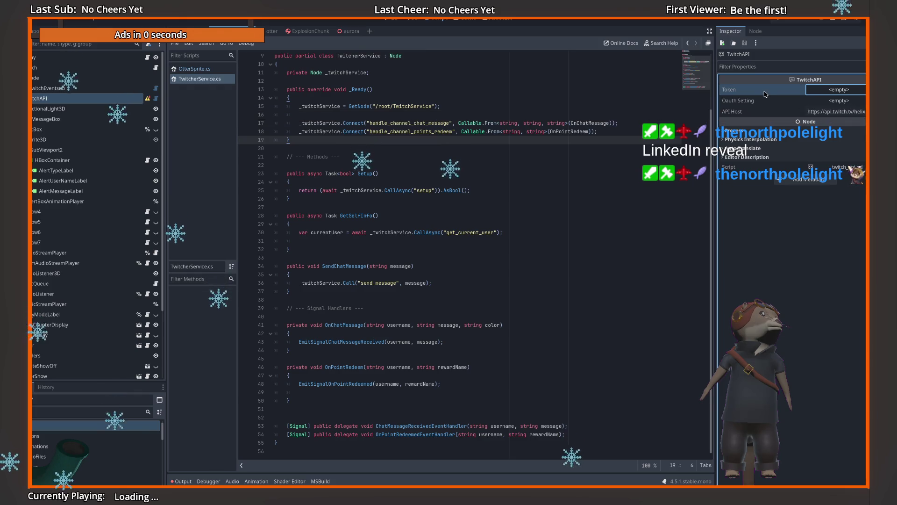
{"action": "left_click", "coordinate": [837, 90]}
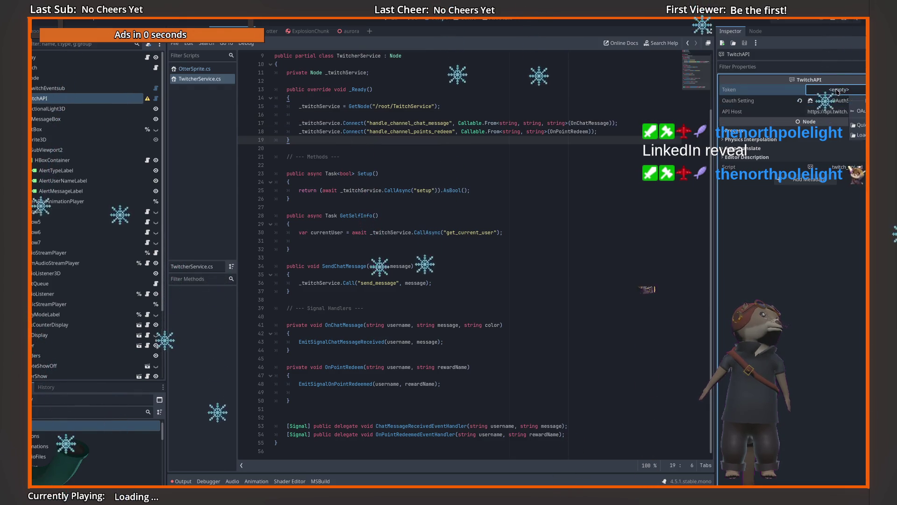
{"action": "left_click", "coordinate": [861, 111]}
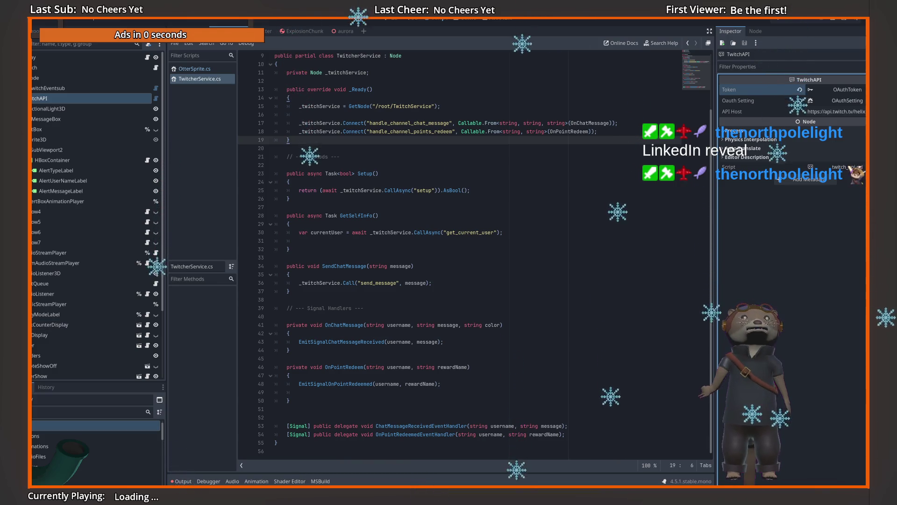
{"action": "key", "text": "alt+Tab"}
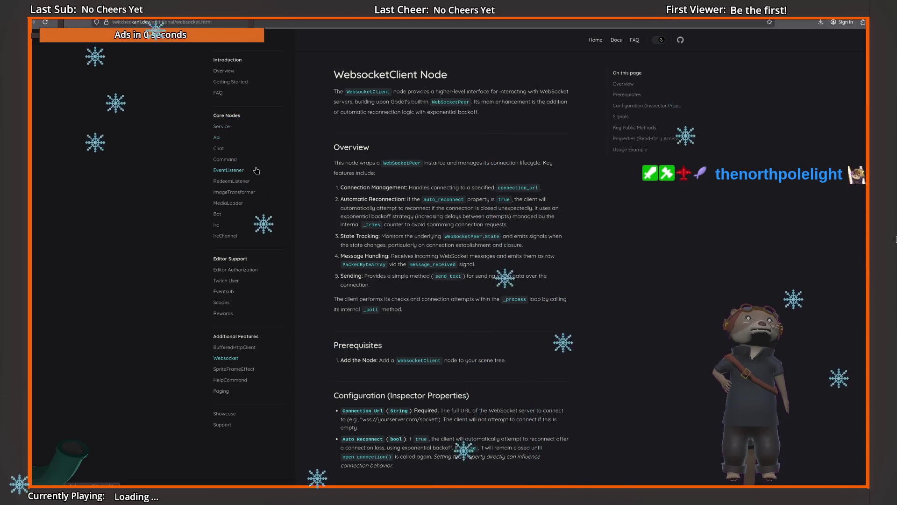
Read the TwitchAPI node docs page, briefly check Godot's 'api' new-node search, then return to Godot
{"action": "left_click", "coordinate": [217, 137]}
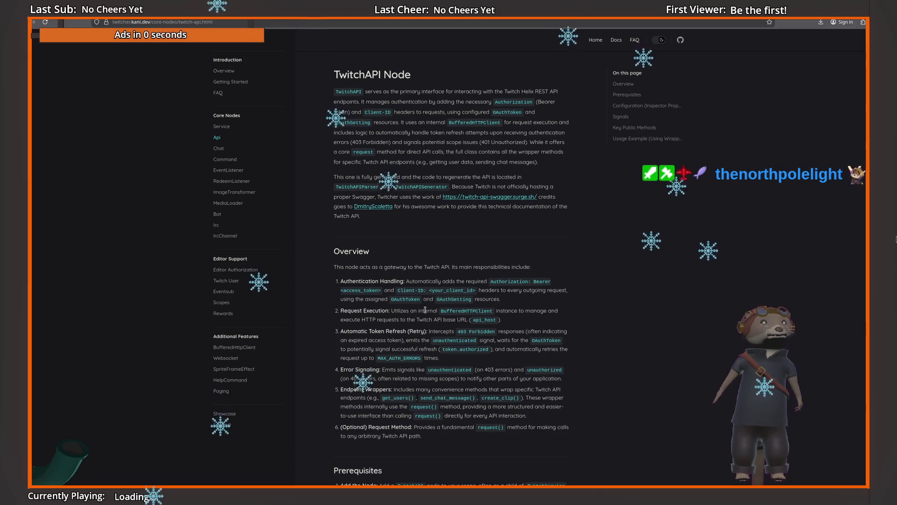
{"action": "scroll", "coordinate": [512, 301], "scroll_direction": "down", "scroll_amount": 3}
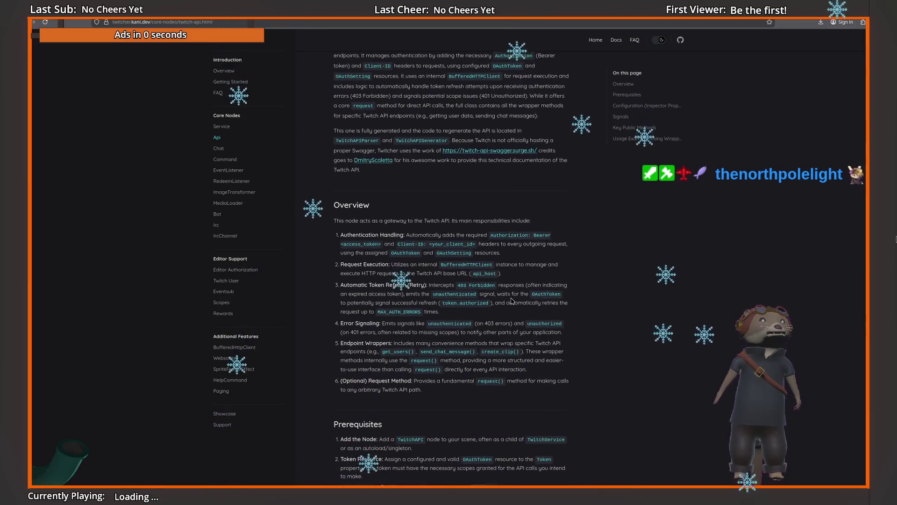
{"action": "scroll", "coordinate": [513, 301], "scroll_direction": "down", "scroll_amount": 2}
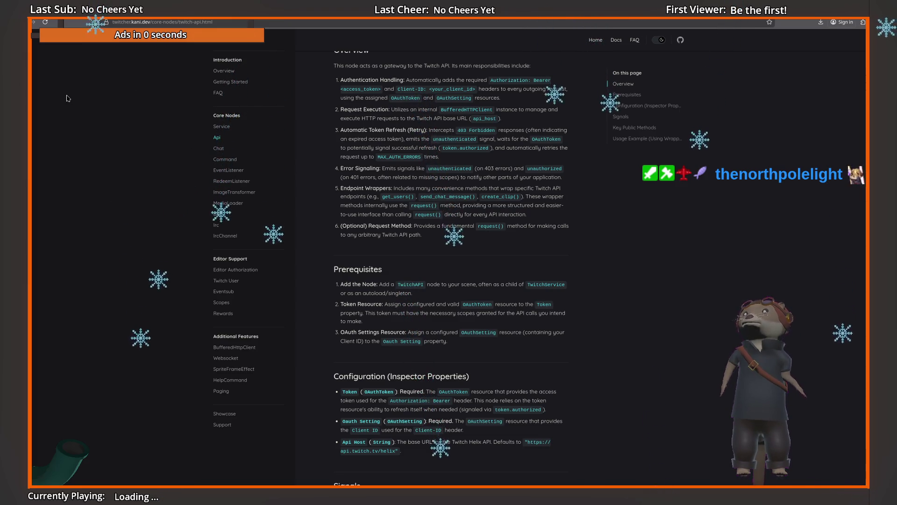
{"action": "key", "text": "alt+Tab"}
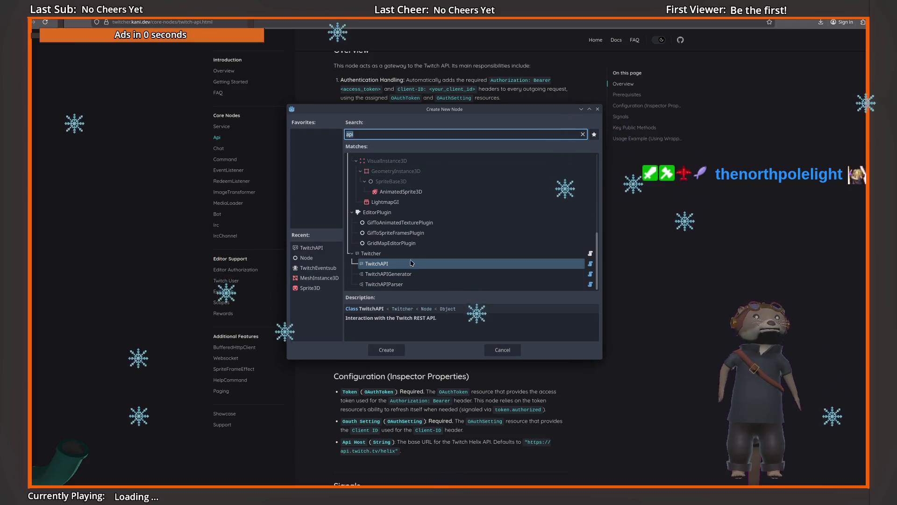
{"action": "left_click", "coordinate": [441, 274]}
{"action": "left_click", "coordinate": [387, 350]}
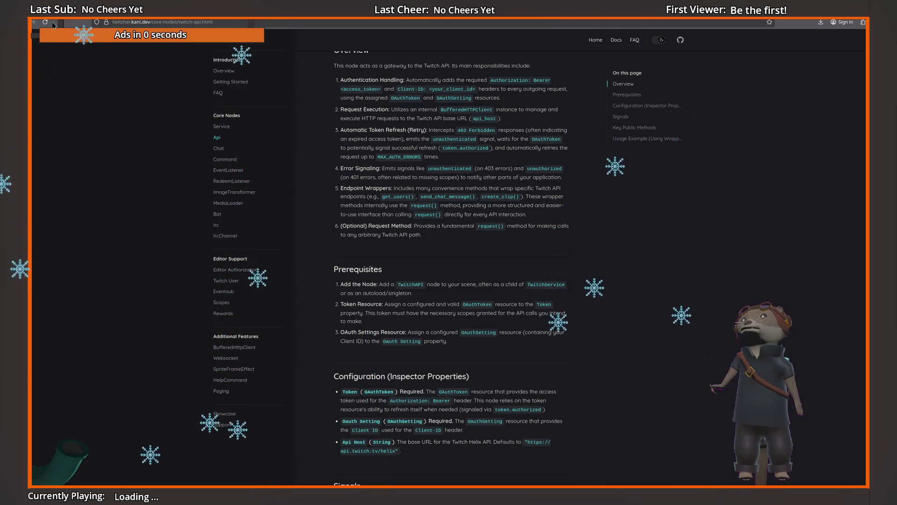
{"action": "key", "text": "alt+Tab"}
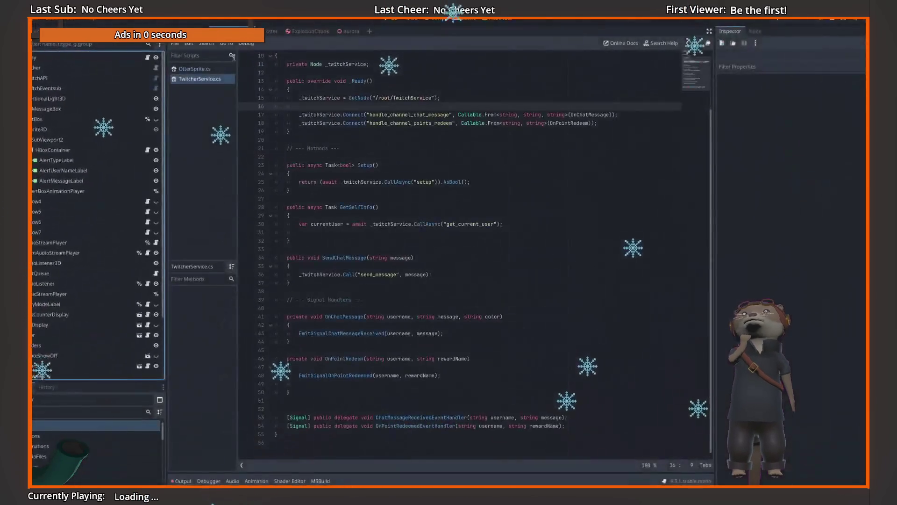
{"action": "left_click", "coordinate": [47, 28]}
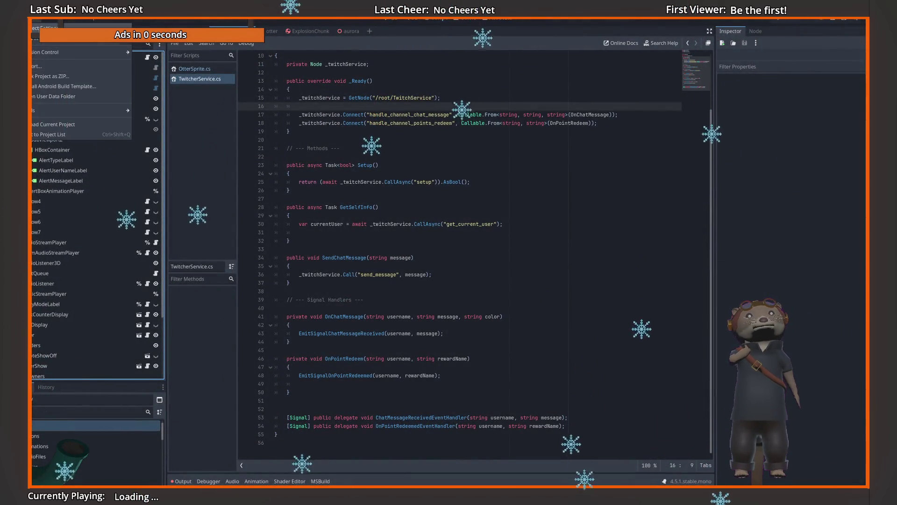
{"action": "left_click", "coordinate": [56, 29]}
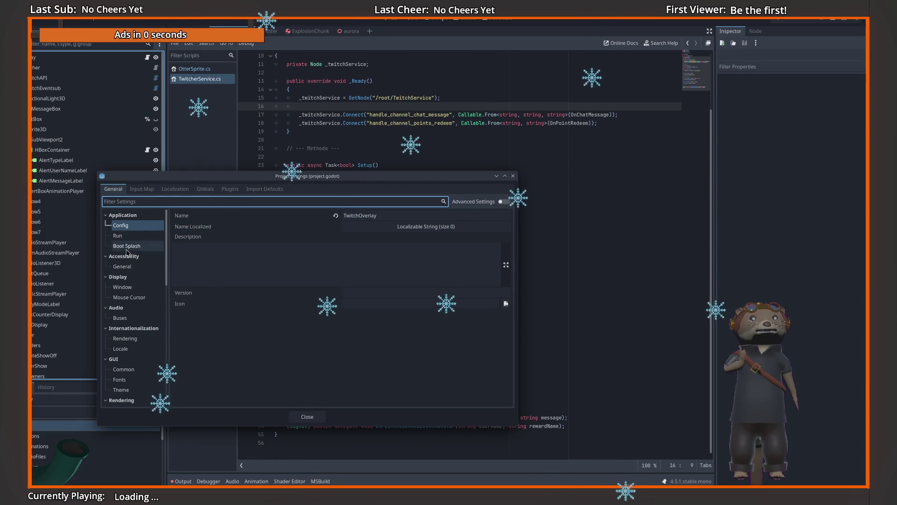
{"action": "left_click", "coordinate": [512, 176]}
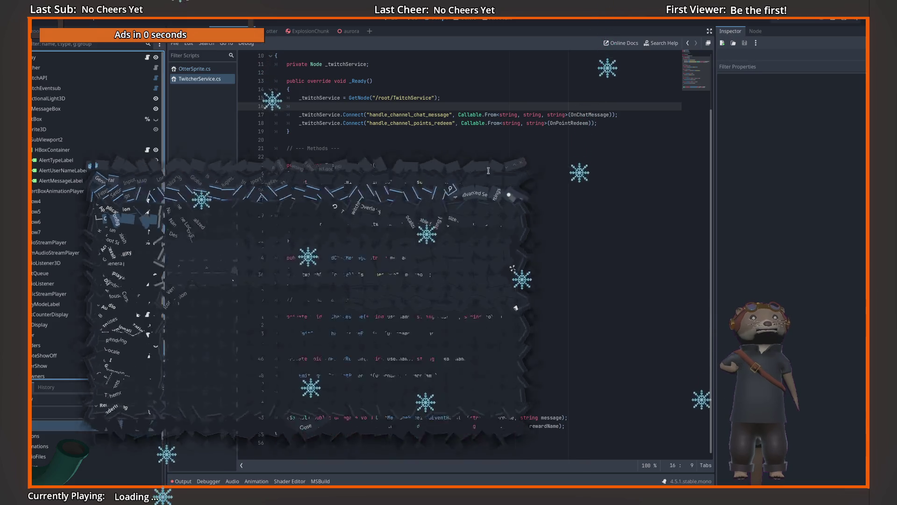
{"action": "left_click", "coordinate": [38, 24]}
{"action": "left_click", "coordinate": [41, 28]}
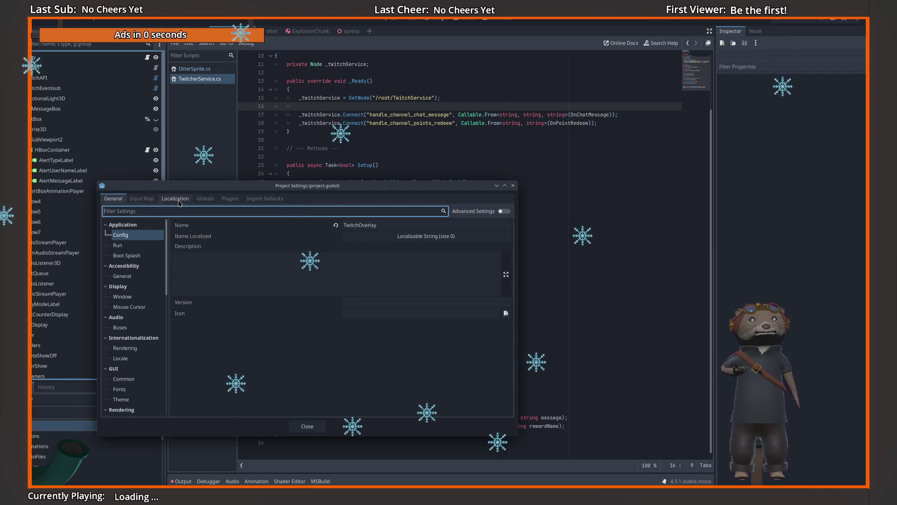
{"action": "left_click", "coordinate": [165, 195]}
{"action": "key", "text": "Right"}
{"action": "left_click", "coordinate": [155, 212]}
{"action": "left_click", "coordinate": [185, 210]}
{"action": "left_click", "coordinate": [152, 211]}
{"action": "left_click", "coordinate": [114, 212]}
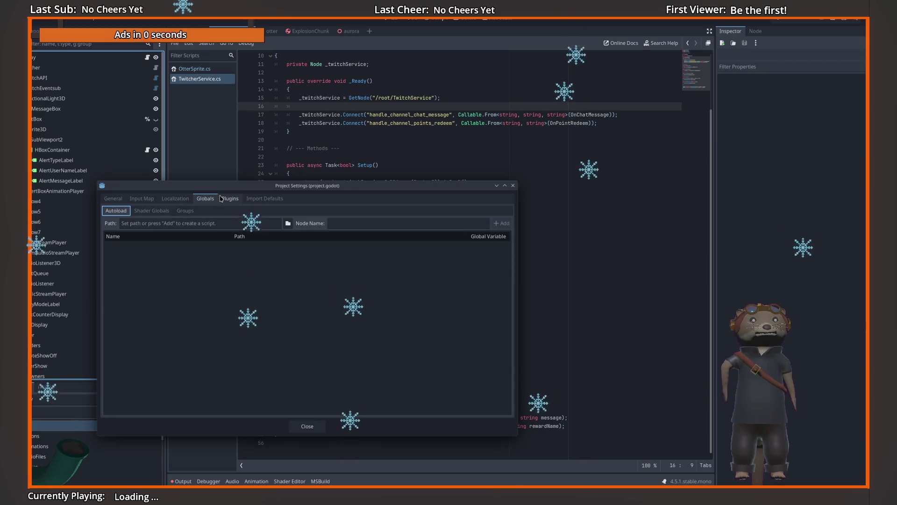
{"action": "left_click", "coordinate": [113, 198]}
{"action": "left_click", "coordinate": [141, 199]}
{"action": "left_click", "coordinate": [186, 200]}
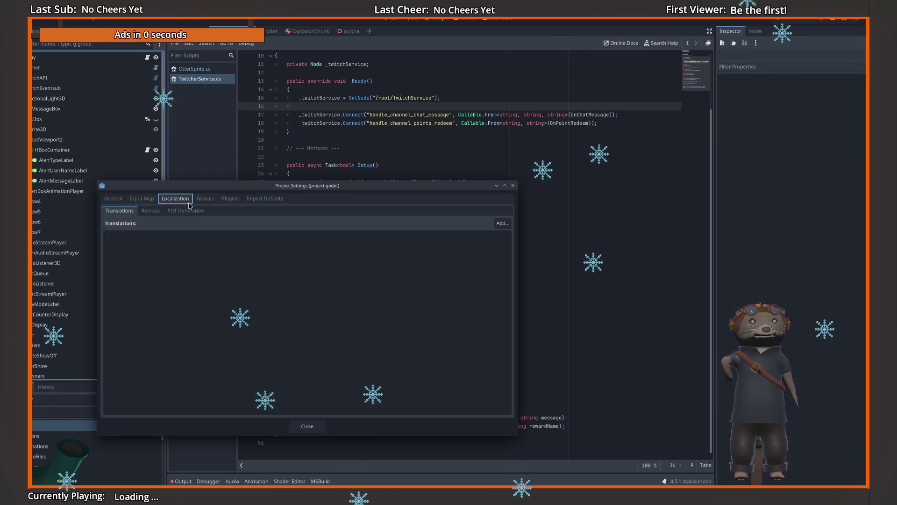
{"action": "left_click", "coordinate": [206, 199]}
{"action": "left_click", "coordinate": [230, 199]}
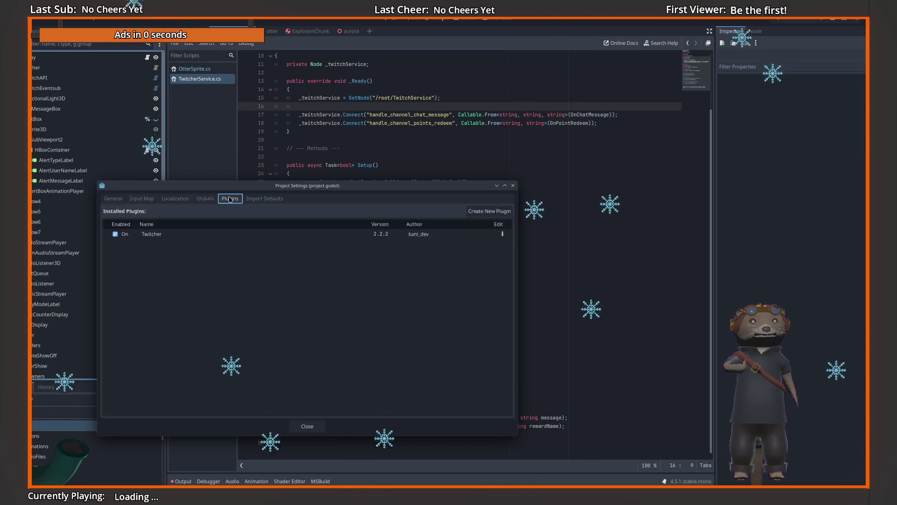
{"action": "left_click", "coordinate": [263, 201]}
{"action": "left_click", "coordinate": [230, 199]}
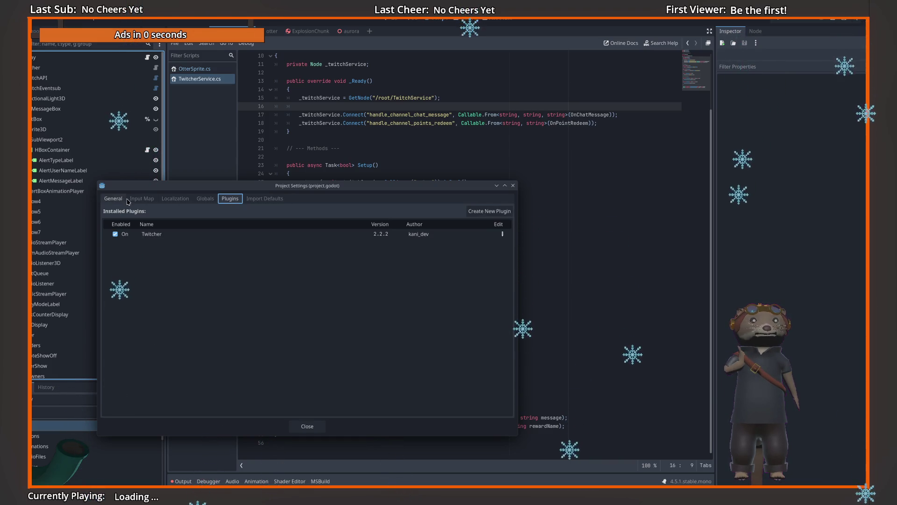
{"action": "left_click", "coordinate": [513, 185]}
{"action": "left_click", "coordinate": [39, 22]}
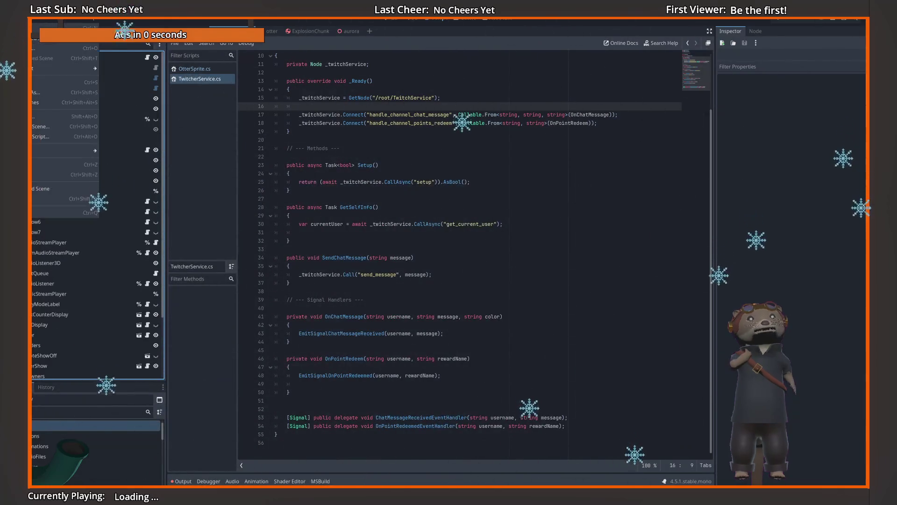
{"action": "left_click", "coordinate": [74, 23]}
{"action": "mouse_move", "coordinate": [51, 21]}
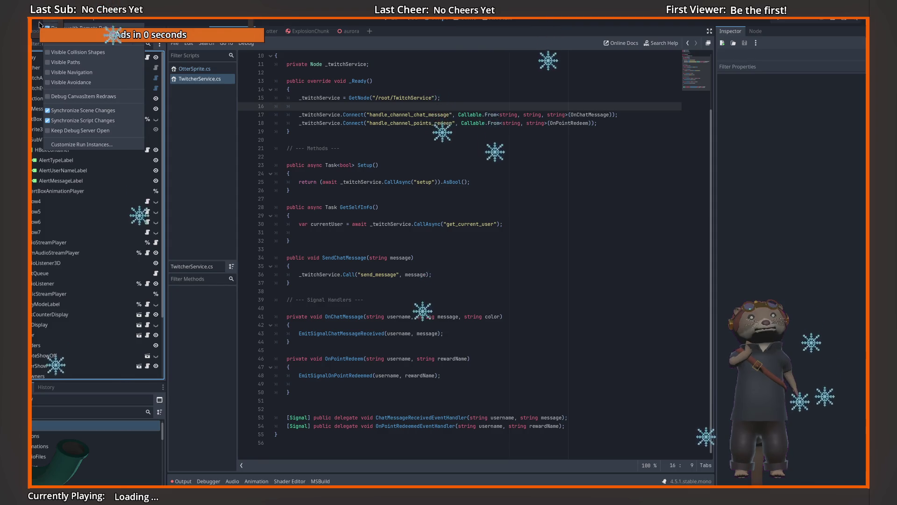
{"action": "left_click", "coordinate": [47, 28]}
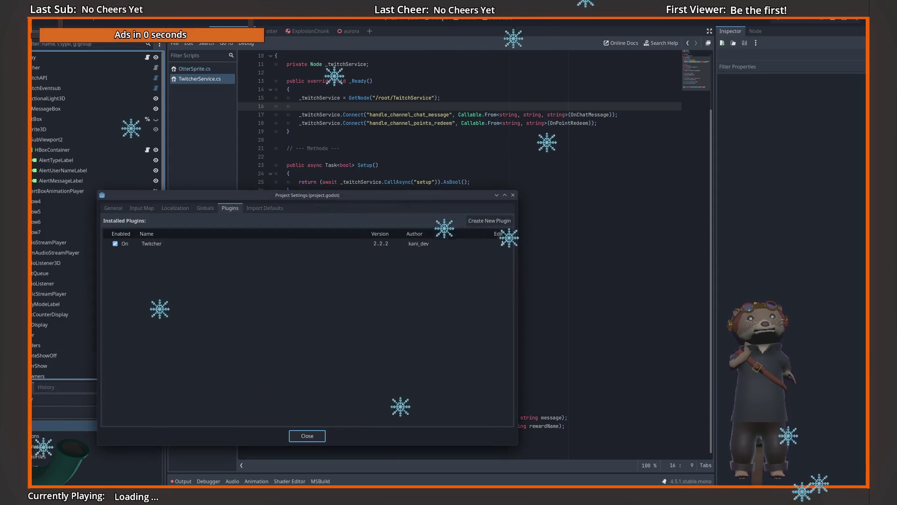
{"action": "left_click", "coordinate": [274, 208]}
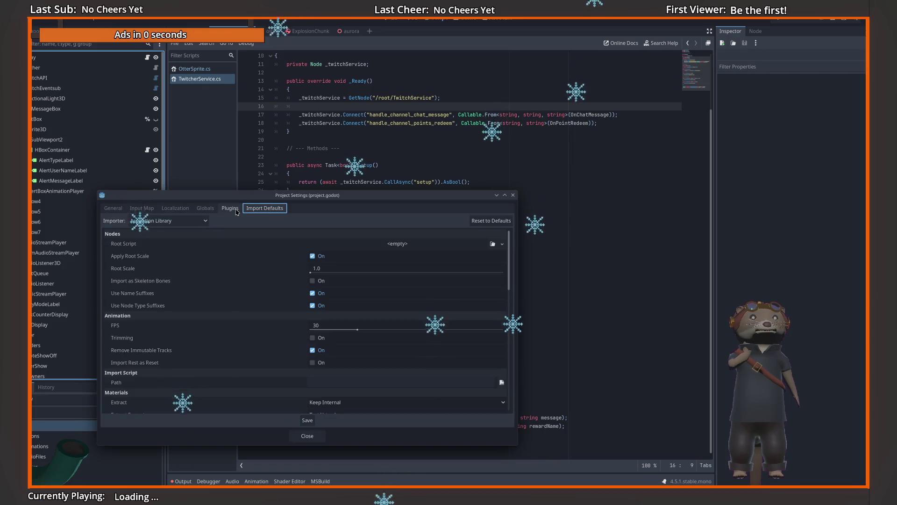
{"action": "scroll", "coordinate": [215, 245], "scroll_direction": "down", "scroll_amount": 3}
{"action": "left_click", "coordinate": [142, 208]}
{"action": "left_click", "coordinate": [175, 208]}
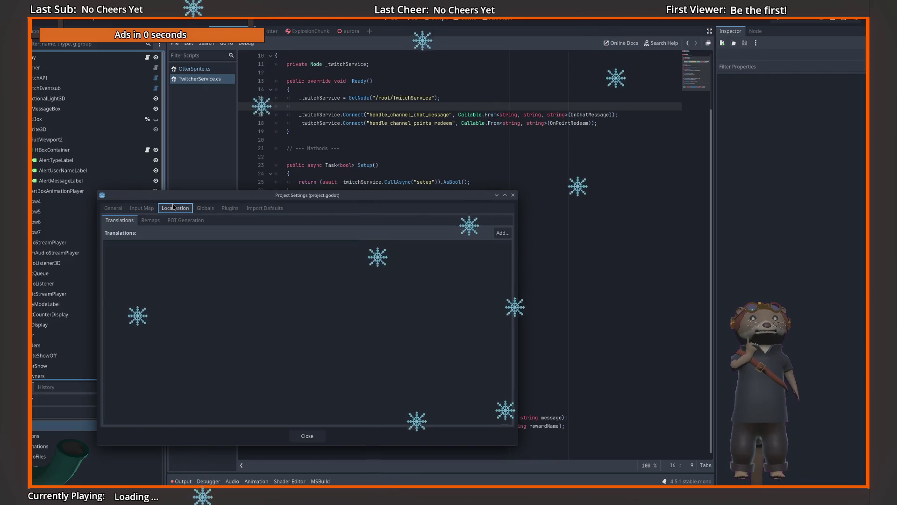
{"action": "left_click", "coordinate": [199, 209]}
{"action": "key", "text": "ctrl+shift+Tab"}
{"action": "key", "text": "ctrl+shift+Tab"}
{"action": "key", "text": "ctrl+shift+Tab"}
{"action": "key", "text": "Tab"}
{"action": "key", "text": "Down"}
{"action": "key", "text": "Down"}
{"action": "key", "text": "Down"}
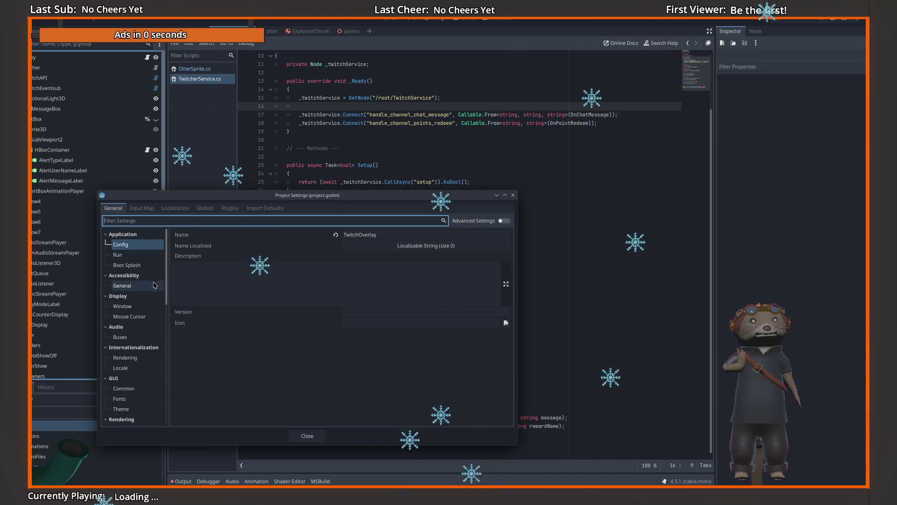
{"action": "key", "text": "Up"}
{"action": "key", "text": "Up"}
{"action": "key", "text": "Up"}
{"action": "left_click", "coordinate": [151, 221]}
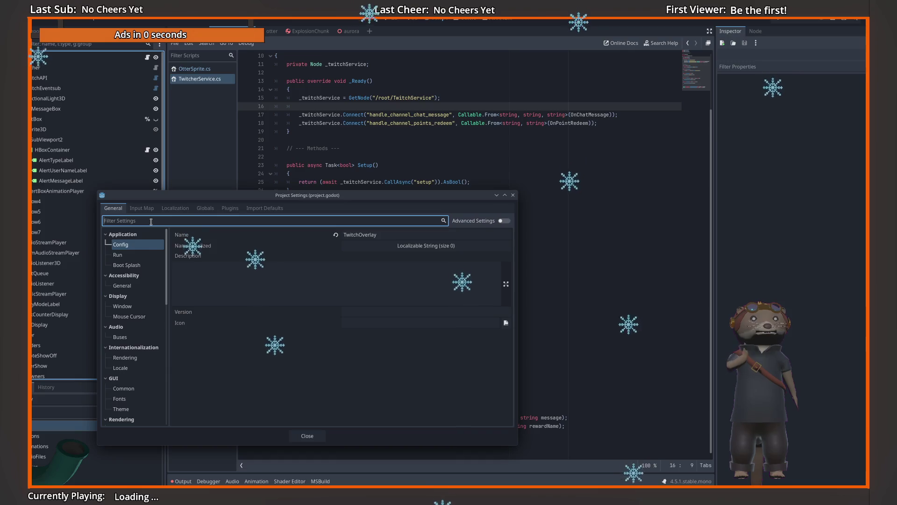
{"action": "type", "text": "auto"}
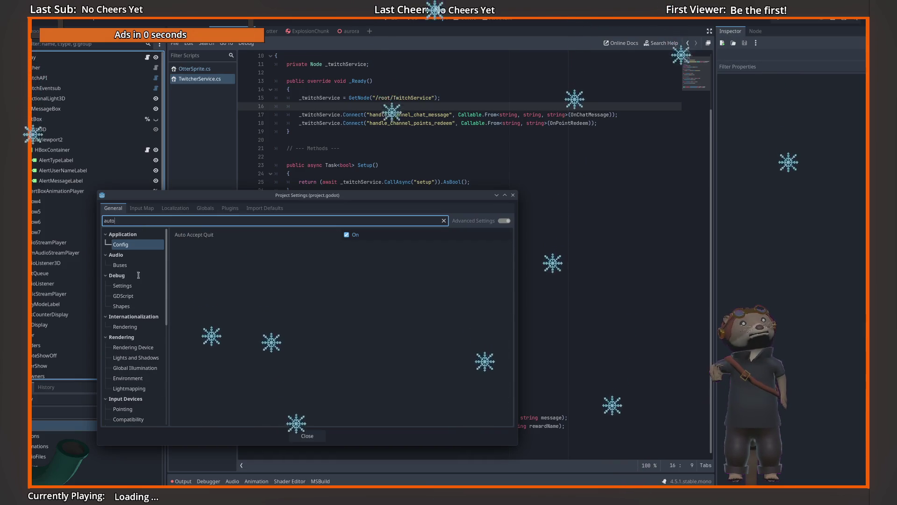
{"action": "left_click", "coordinate": [132, 296]}
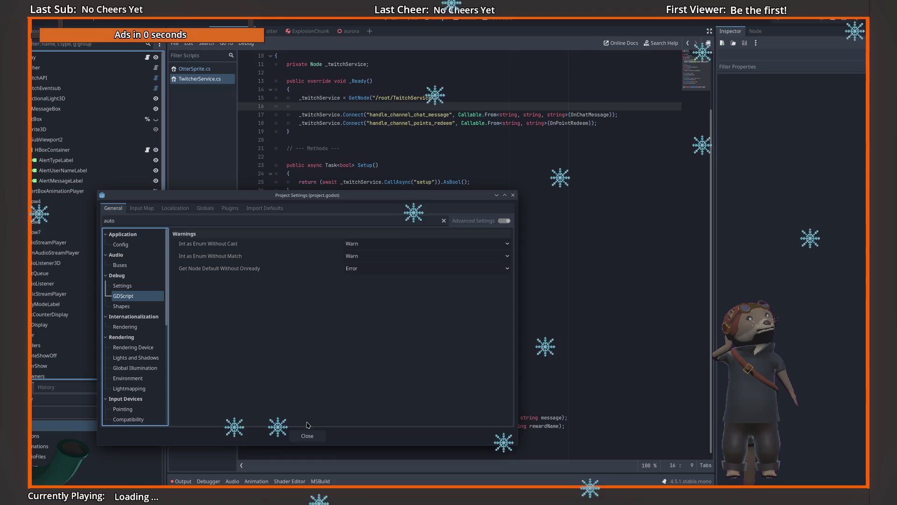
{"action": "left_click", "coordinate": [143, 209]}
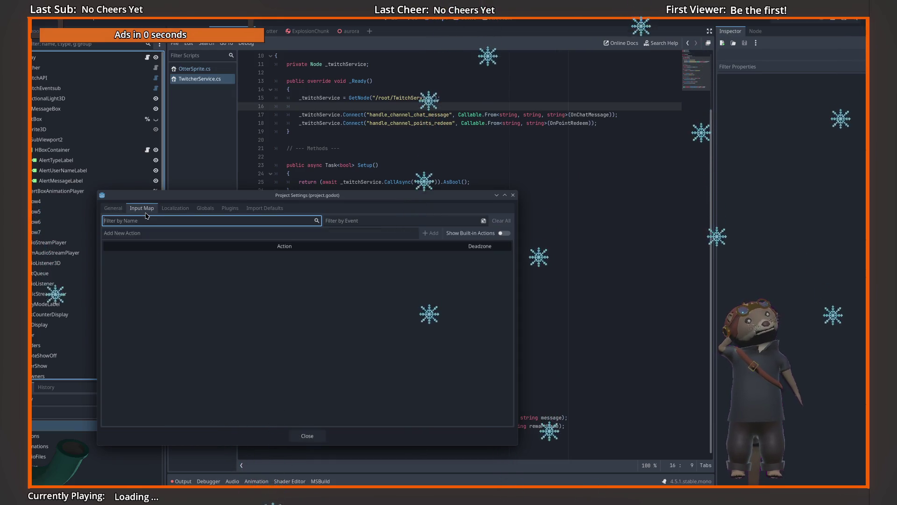
{"action": "left_click", "coordinate": [199, 208]}
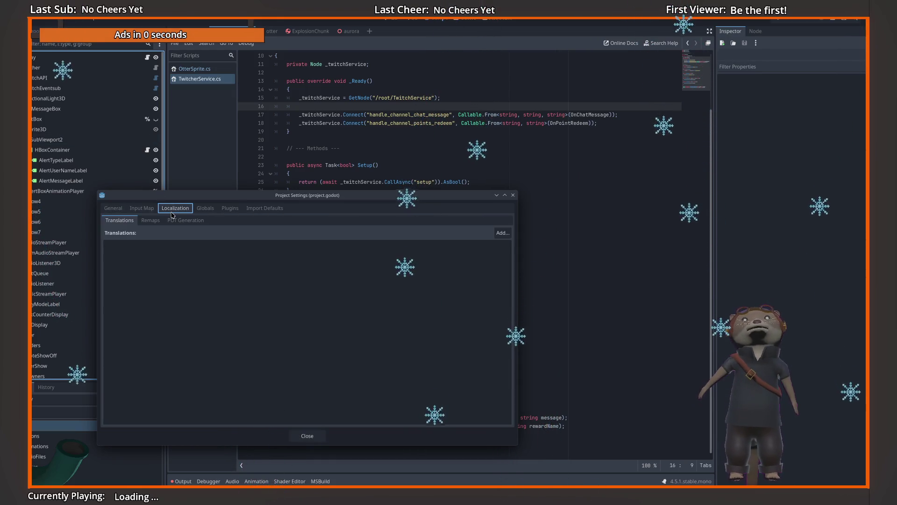
{"action": "left_click", "coordinate": [230, 208]}
{"action": "left_click", "coordinate": [265, 208]}
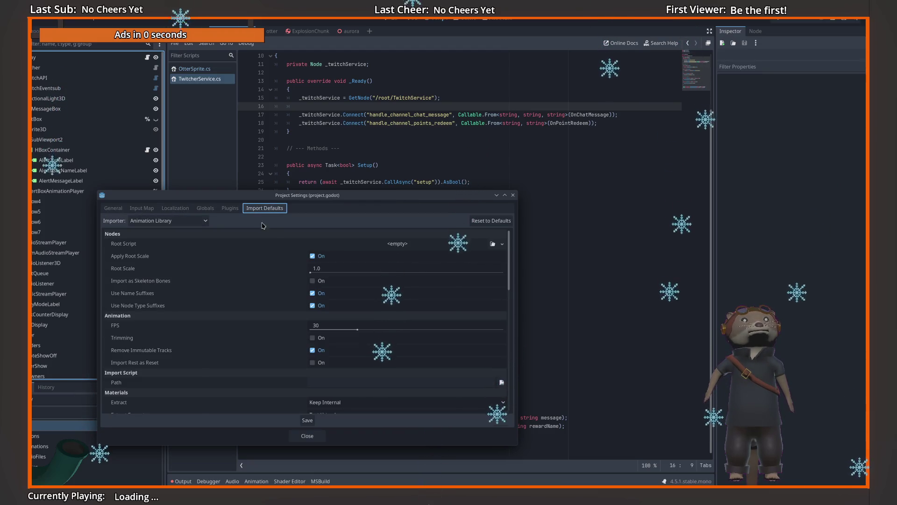
{"action": "left_click", "coordinate": [307, 435]}
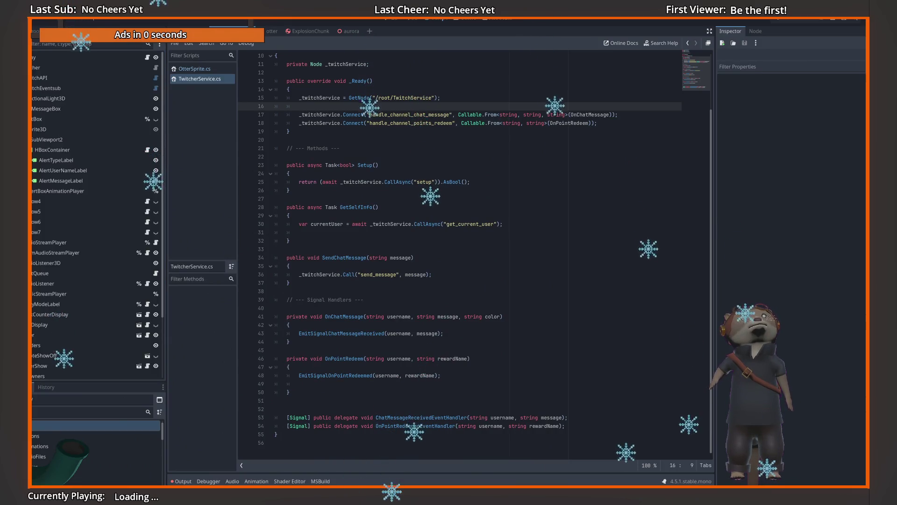
Peek at the Debug menu, flip between OtterSprite.cs and TwitcherService.cs, and select the TwitchAPI node
{"action": "left_click", "coordinate": [50, 22]}
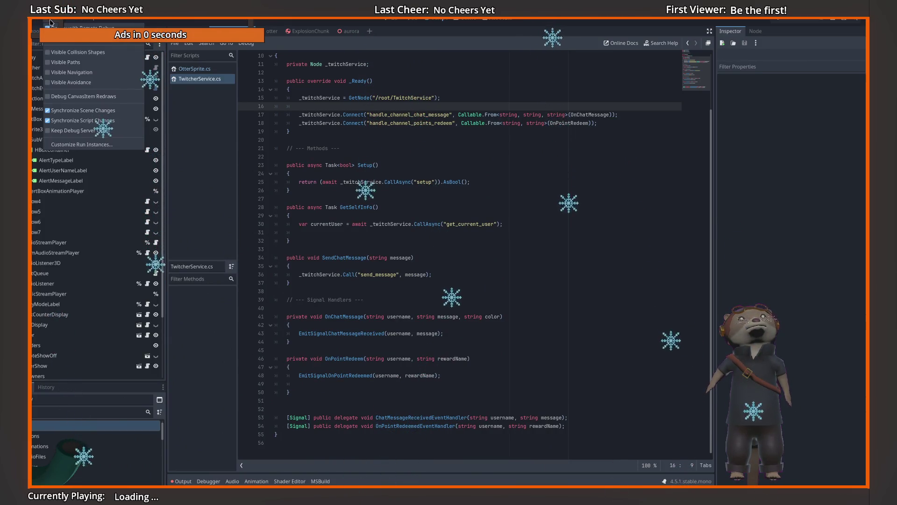
{"action": "left_click", "coordinate": [75, 27]}
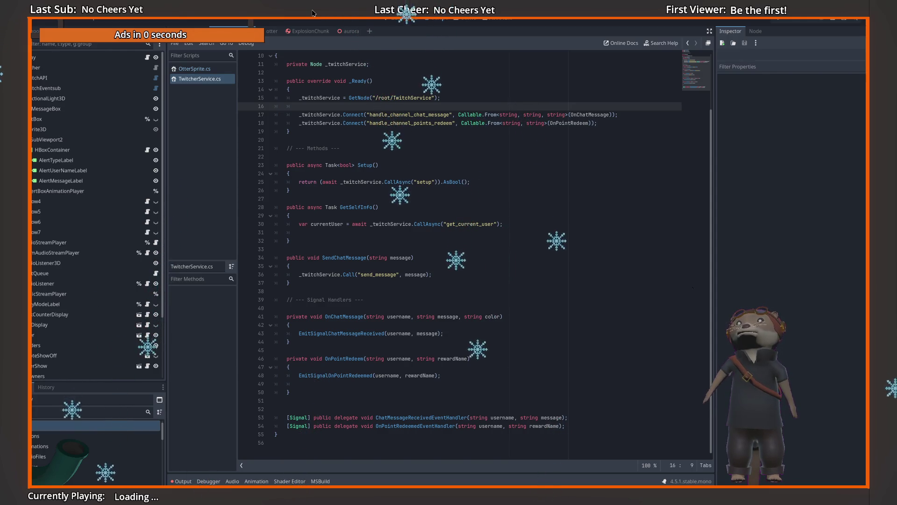
{"action": "left_click", "coordinate": [199, 69]}
{"action": "left_click", "coordinate": [204, 80]}
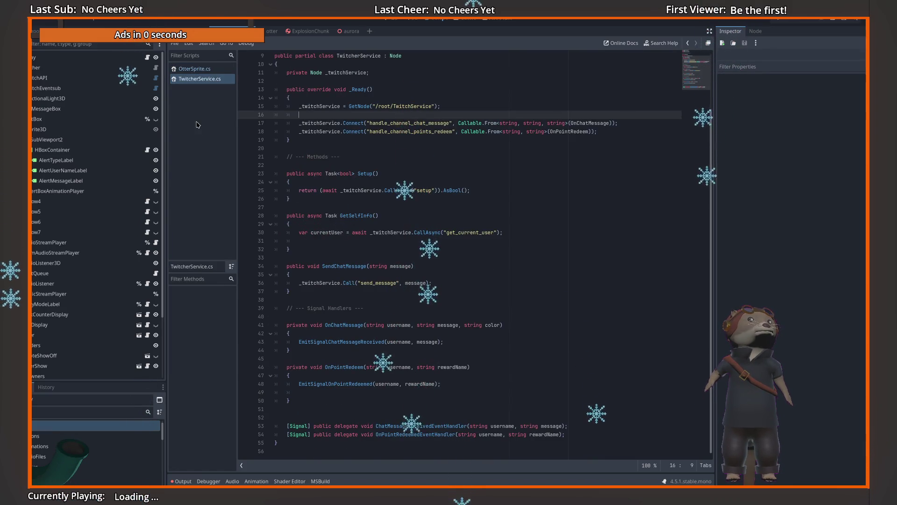
{"action": "left_click", "coordinate": [42, 78]}
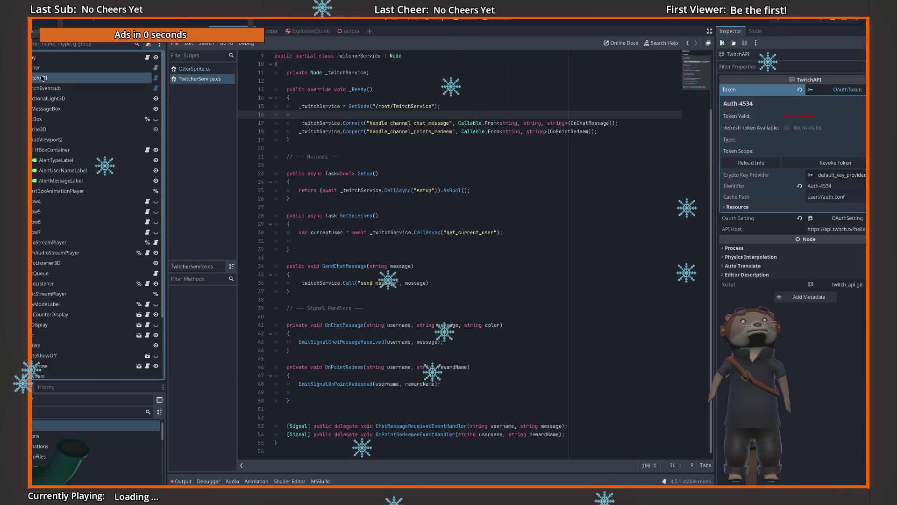
{"action": "key", "text": "alt+Tab"}
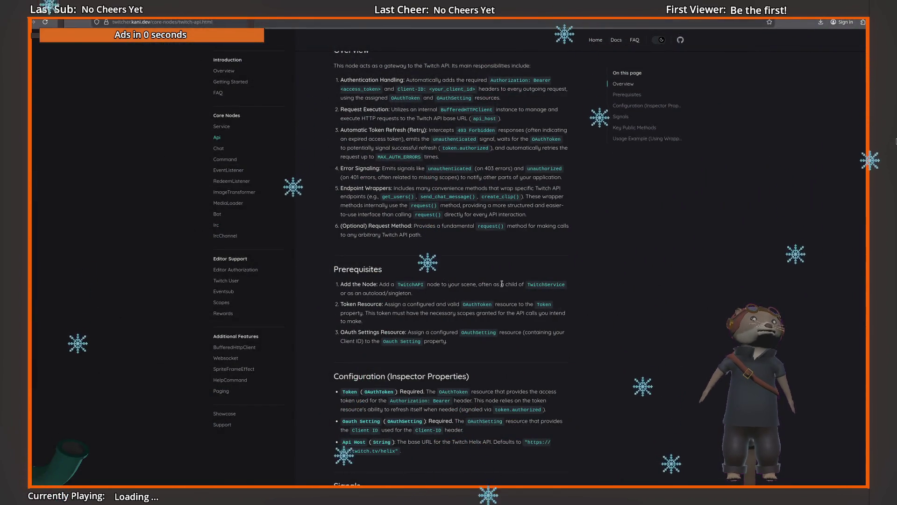
{"action": "left_click_drag", "start_coordinate": [501, 283], "coordinate": [446, 283]}
{"action": "left_click", "coordinate": [446, 284]}
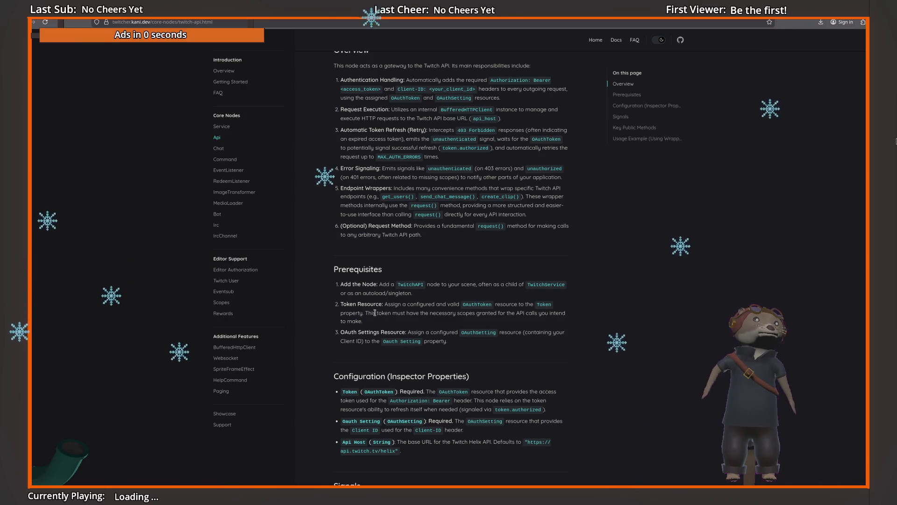
{"action": "left_click_drag", "start_coordinate": [427, 316], "coordinate": [565, 313]}
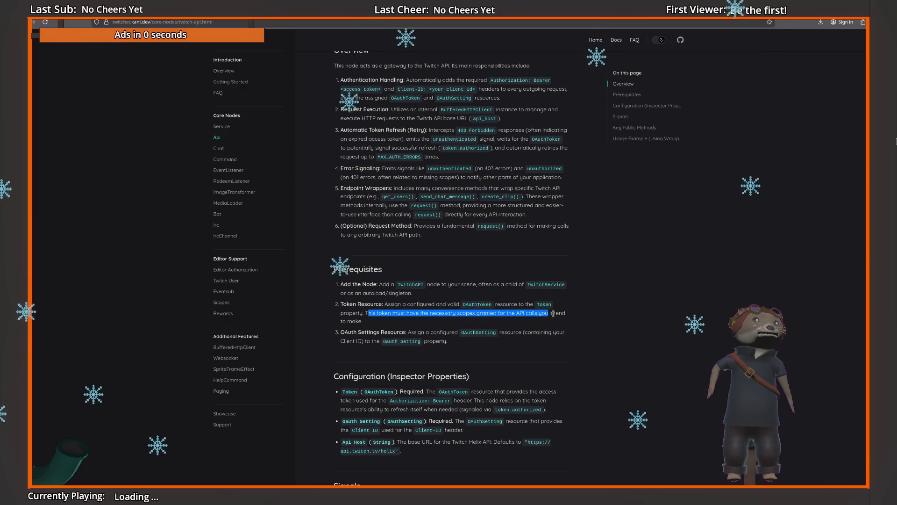
{"action": "left_click", "coordinate": [346, 322]}
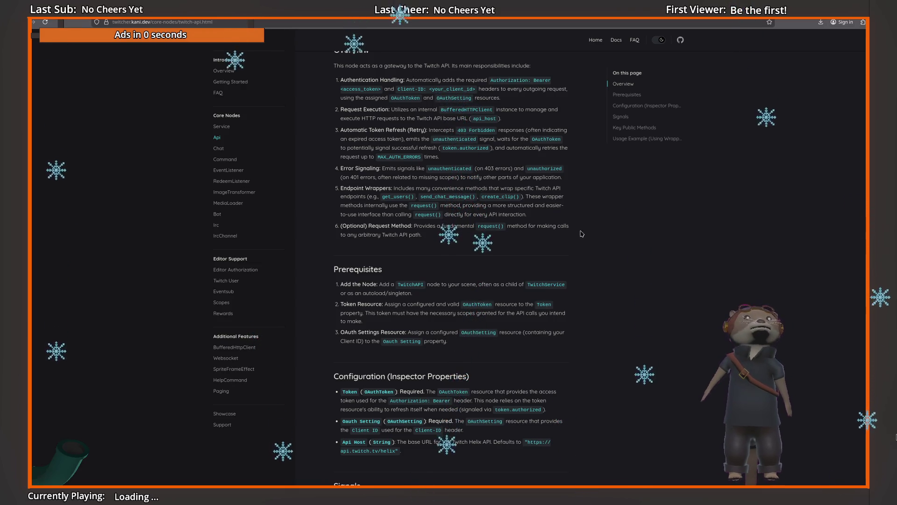
{"action": "scroll", "coordinate": [562, 227], "scroll_direction": "up", "scroll_amount": 1}
{"action": "left_click_drag", "start_coordinate": [398, 314], "coordinate": [442, 312]}
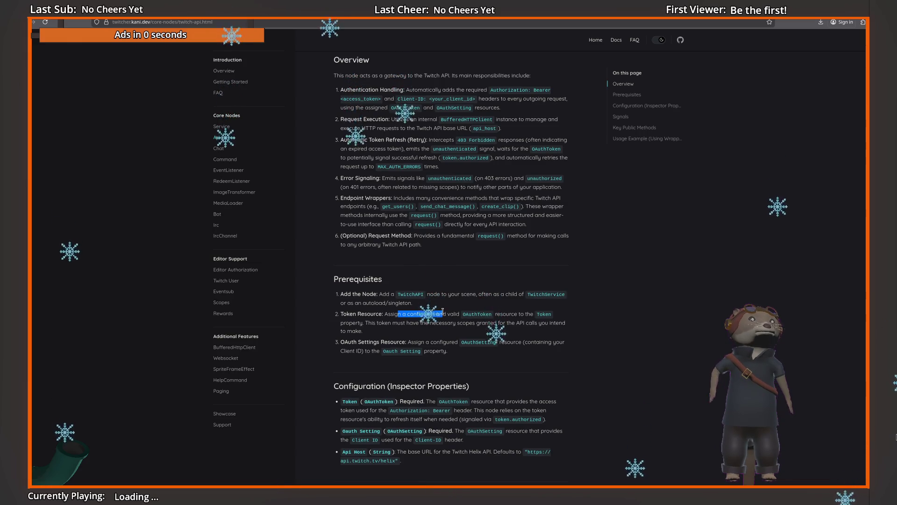
{"action": "left_click", "coordinate": [525, 311]}
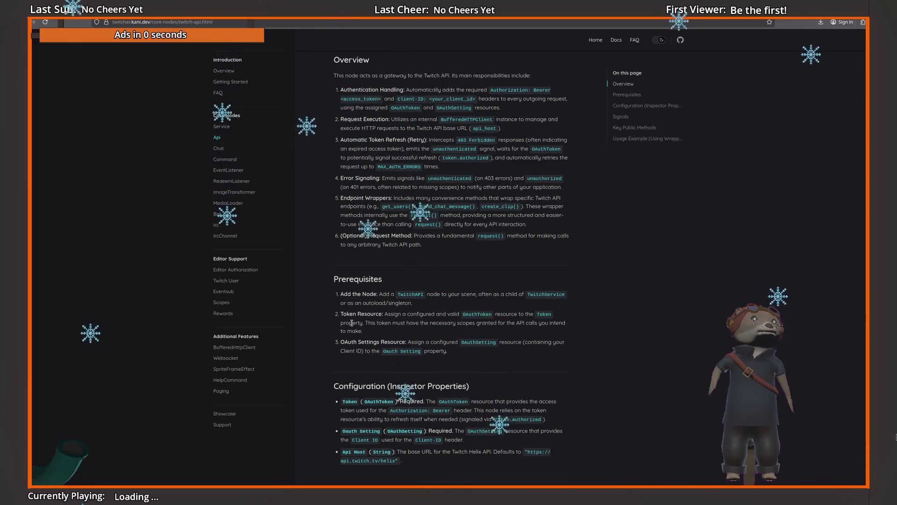
{"action": "left_click", "coordinate": [829, 308]}
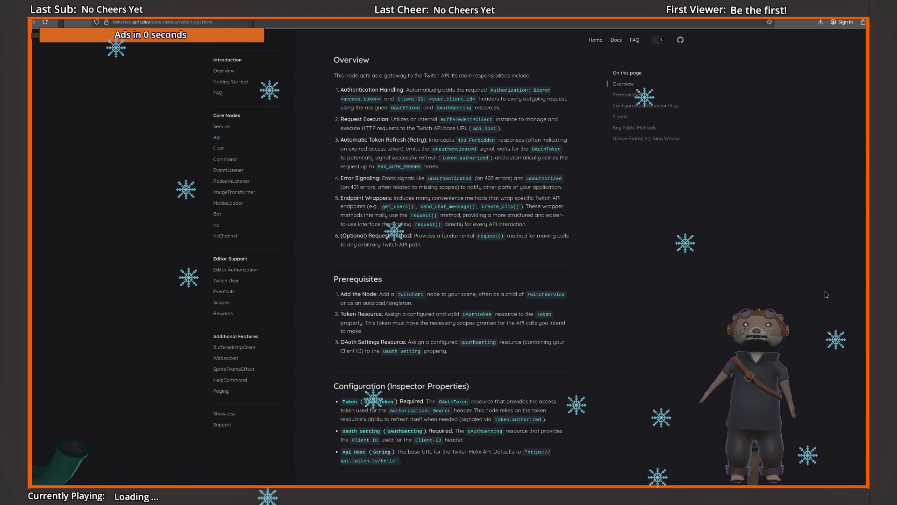
{"action": "key", "text": "ctrl+w"}
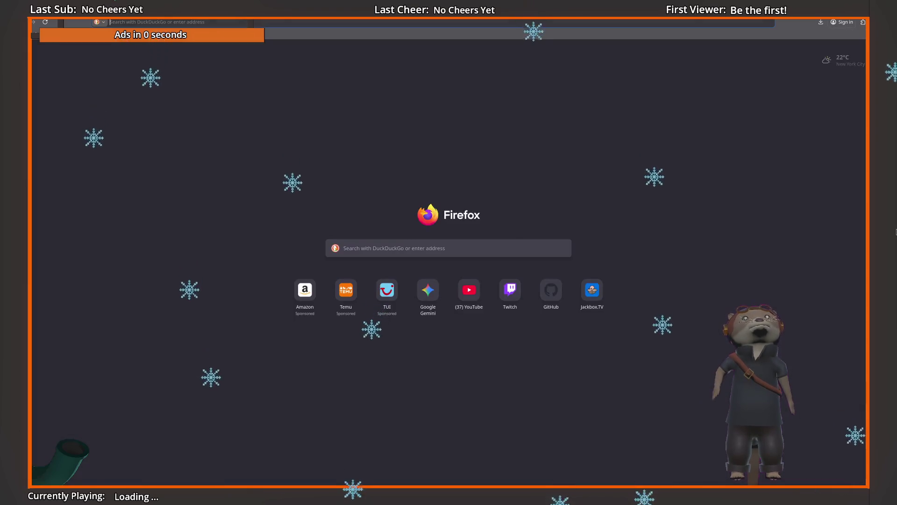
Bring up Rider and browse the project file tree
{"action": "key", "text": "alt+Tab"}
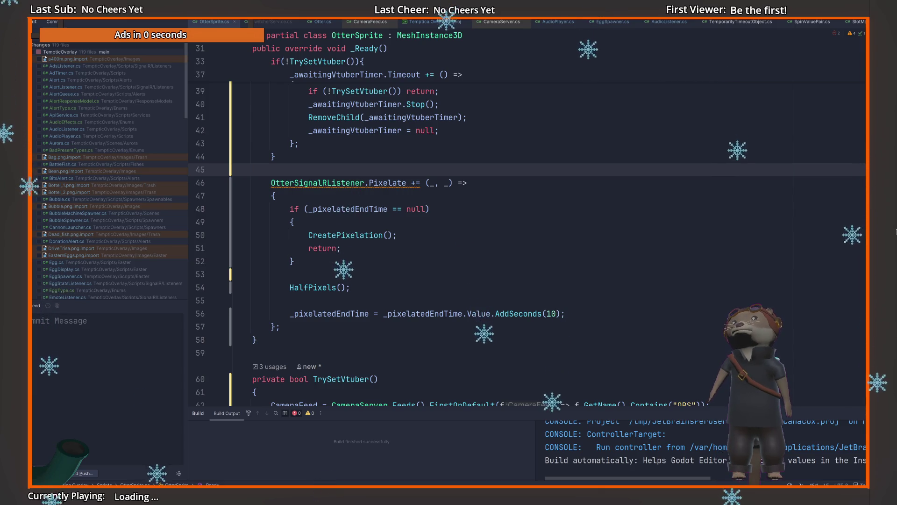
{"action": "scroll", "coordinate": [249, 267], "scroll_direction": "up", "scroll_amount": 10}
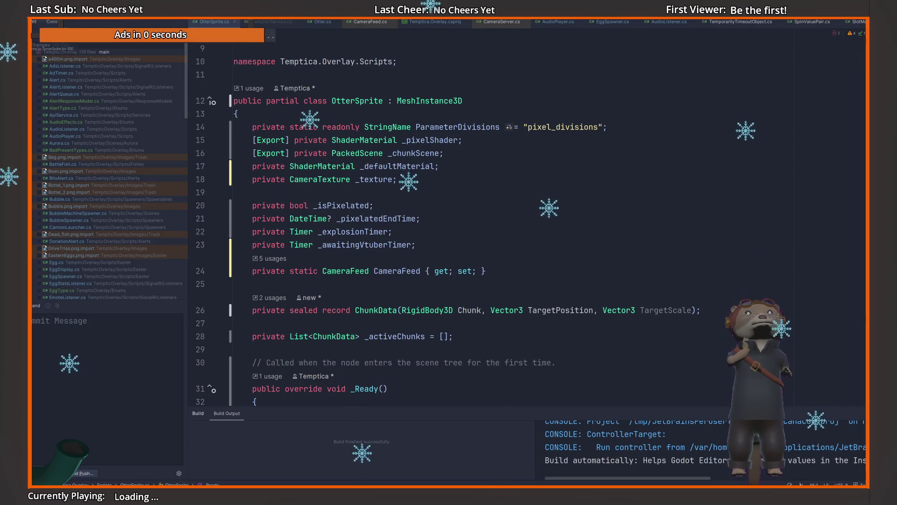
{"action": "key", "text": "alt+1"}
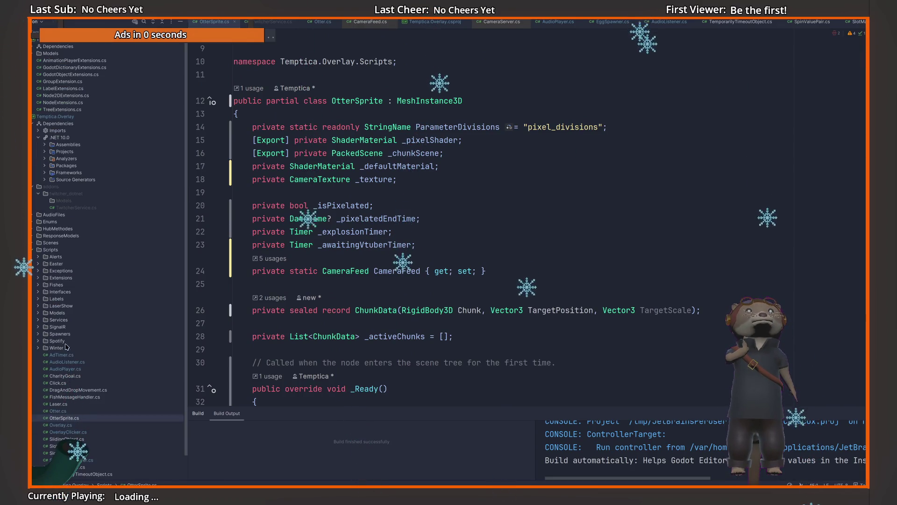
{"action": "key", "text": "Escape"}
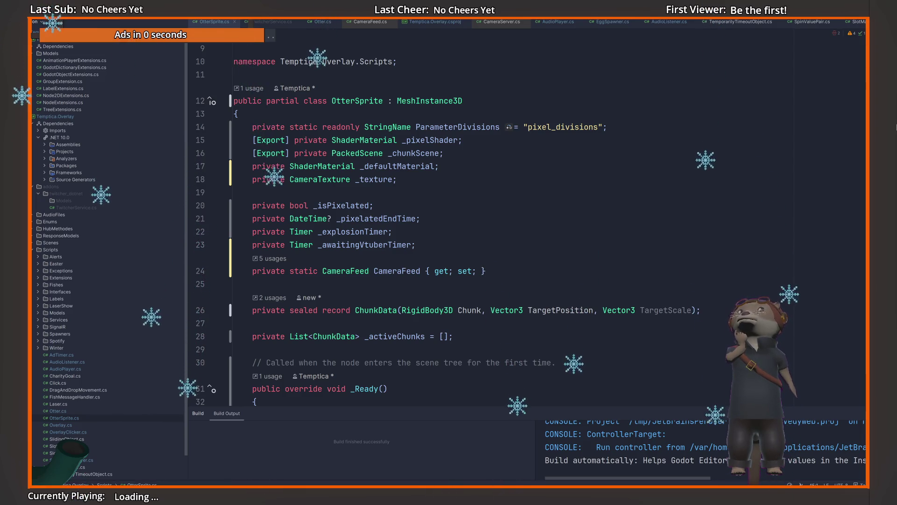
{"action": "scroll", "coordinate": [410, 203], "scroll_direction": "down", "scroll_amount": 10}
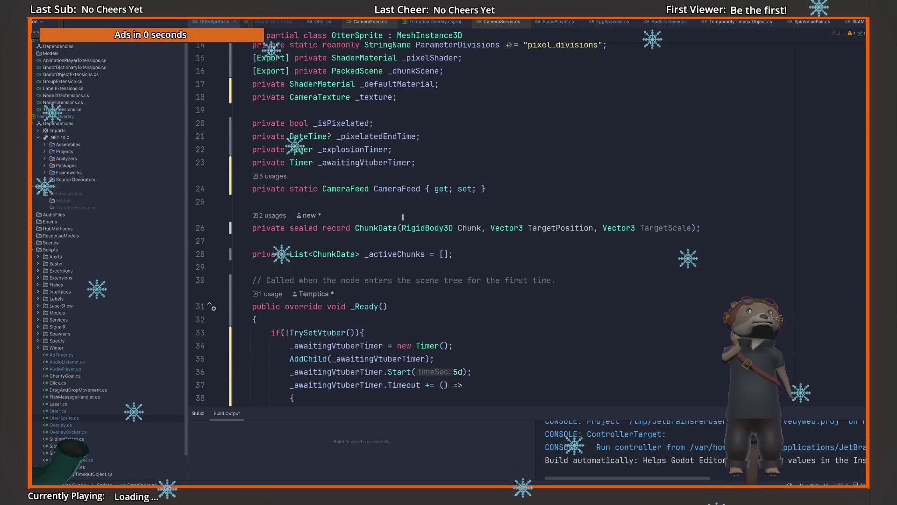
{"action": "scroll", "coordinate": [410, 203], "scroll_direction": "down", "scroll_amount": 8}
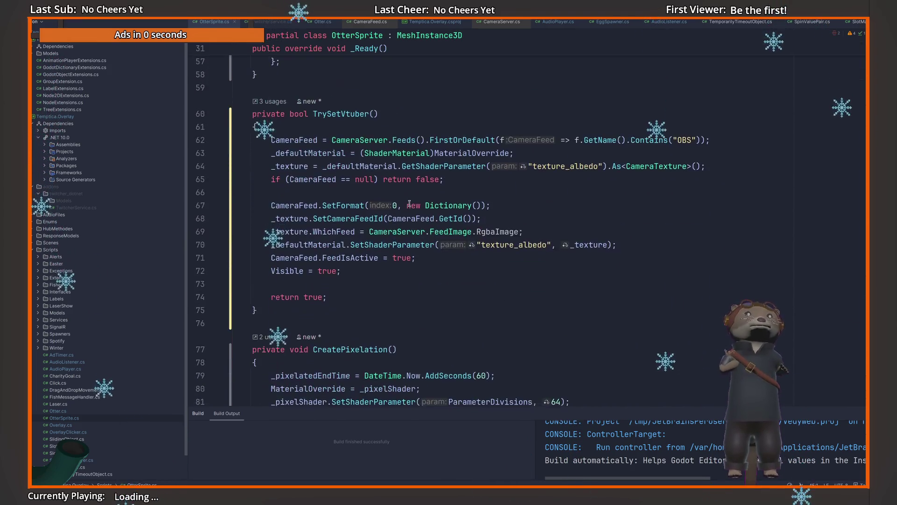
{"action": "scroll", "coordinate": [69, 408], "scroll_direction": "down", "scroll_amount": 2}
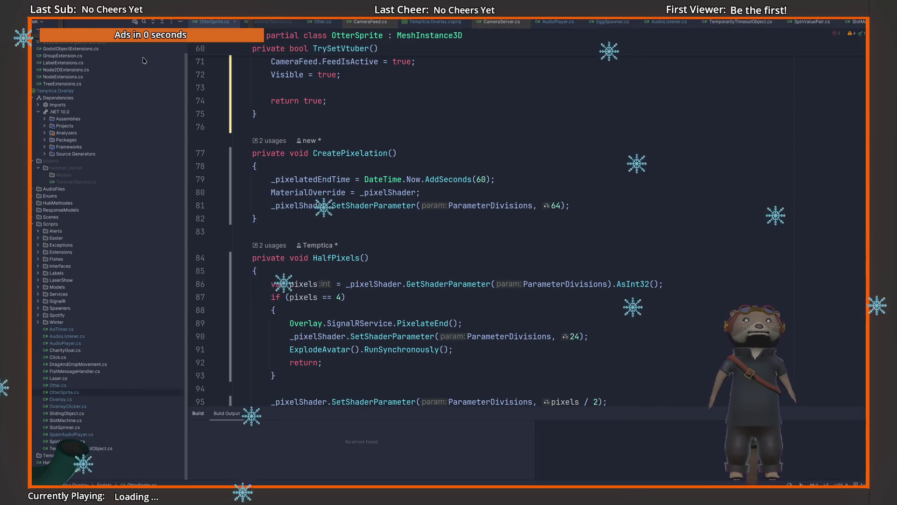
{"action": "scroll", "coordinate": [67, 333], "scroll_direction": "up", "scroll_amount": 1}
Open TwitcherService.cs, inspect its TwitchService path and signal connections, then list the changed files
{"action": "double_click", "coordinate": [70, 196]}
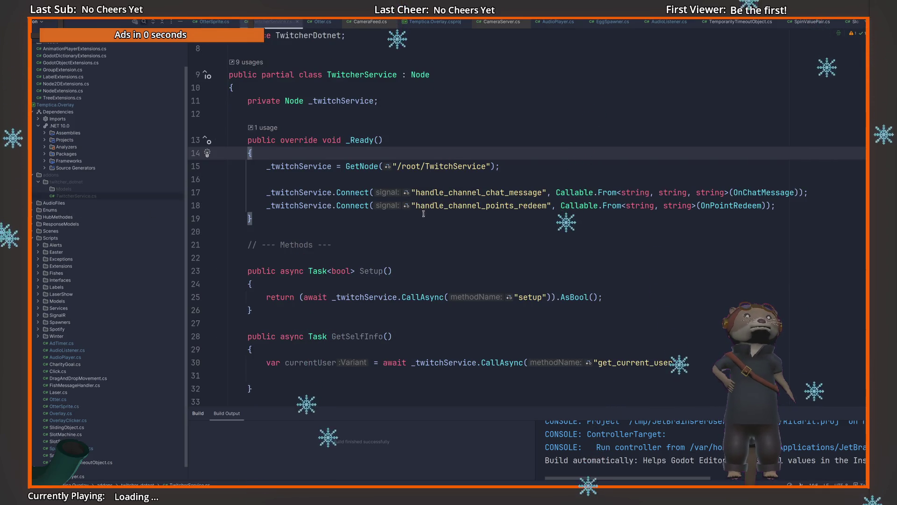
{"action": "left_click", "coordinate": [325, 166]}
{"action": "key", "text": "End"}
{"action": "key", "text": "Left"}
{"action": "key", "text": "Left"}
{"action": "key", "text": "Left"}
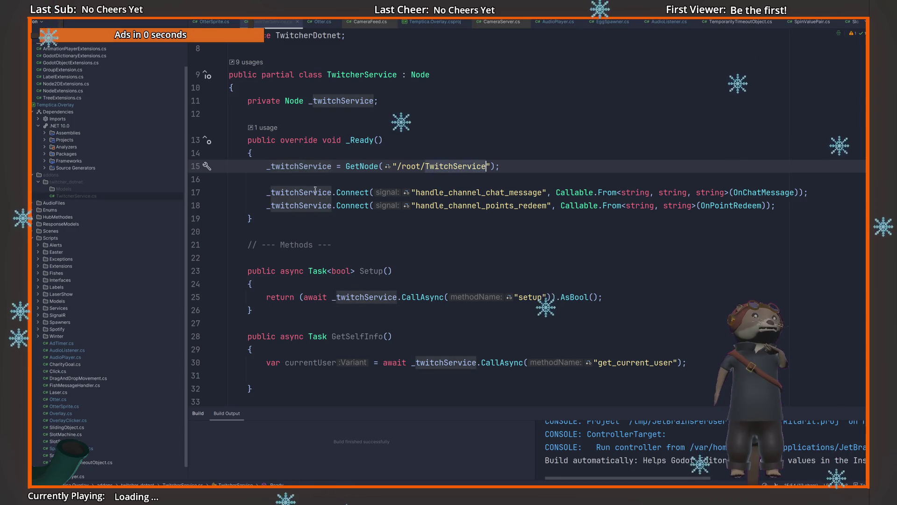
{"action": "key", "text": "Down"}
{"action": "key", "text": "Down"}
{"action": "key", "text": "Down"}
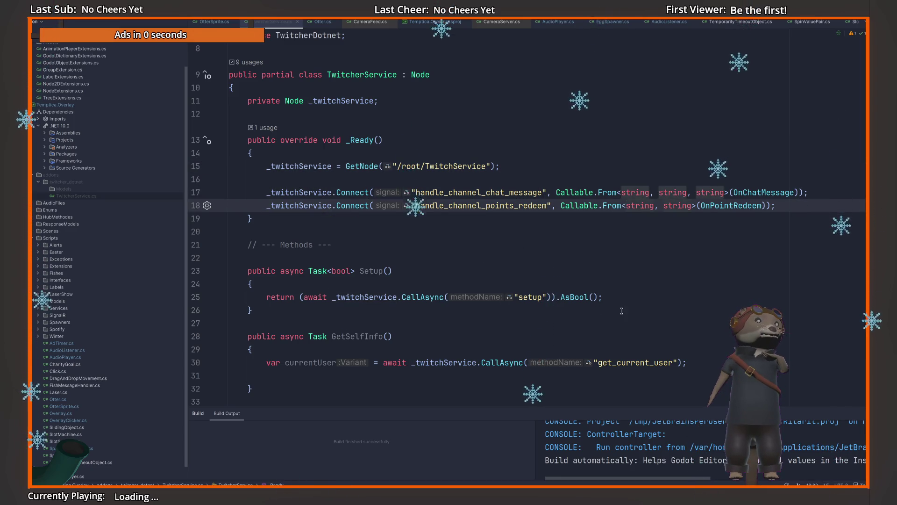
{"action": "scroll", "coordinate": [621, 311], "scroll_direction": "down", "scroll_amount": 10}
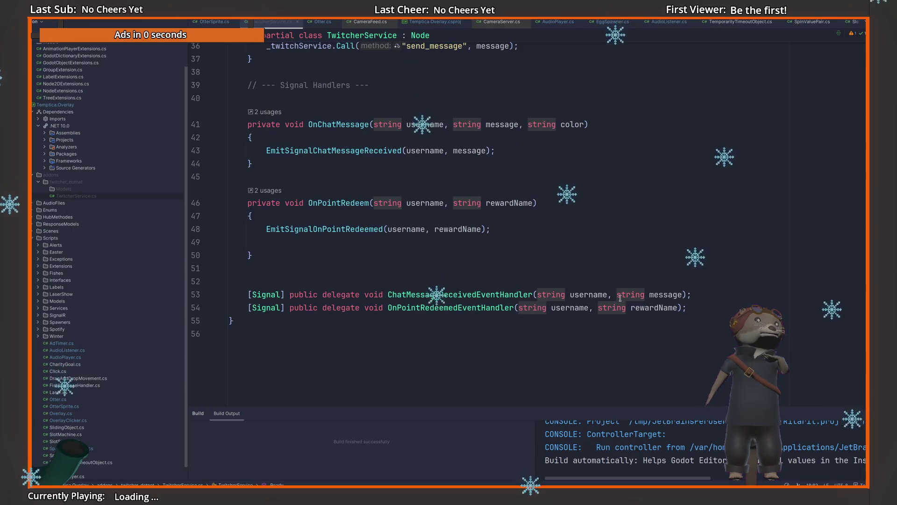
{"action": "key", "text": "ctrl+k"}
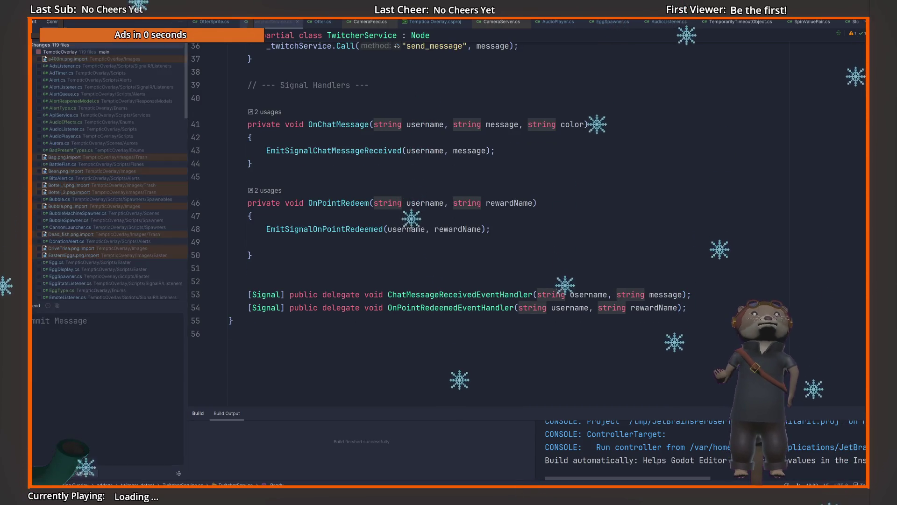
{"action": "scroll", "coordinate": [74, 82], "scroll_direction": "down", "scroll_amount": 20}
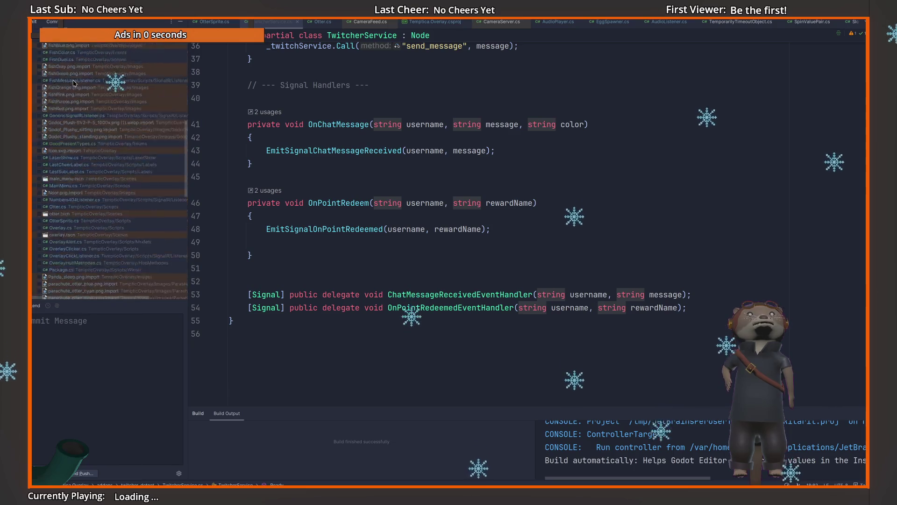
Preview diffs for Voices.cs, VoiceMeeterService.cs.uid, TwitchOverlay.csproj and the 12 unversioned files, then switch to Godot
{"action": "left_click", "coordinate": [83, 263]}
{"action": "left_click", "coordinate": [83, 255]}
{"action": "left_click", "coordinate": [84, 248]}
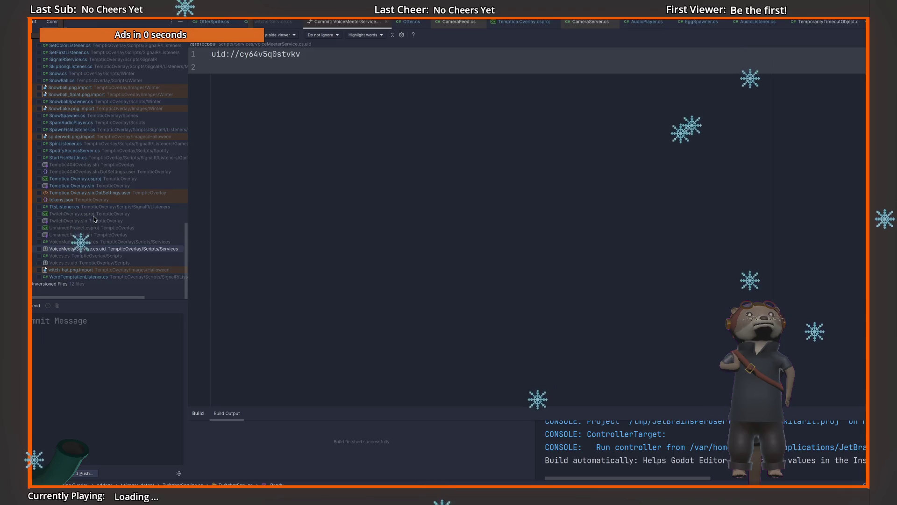
{"action": "left_click", "coordinate": [94, 214]}
{"action": "left_click", "coordinate": [49, 284]}
{"action": "key", "text": "Right"}
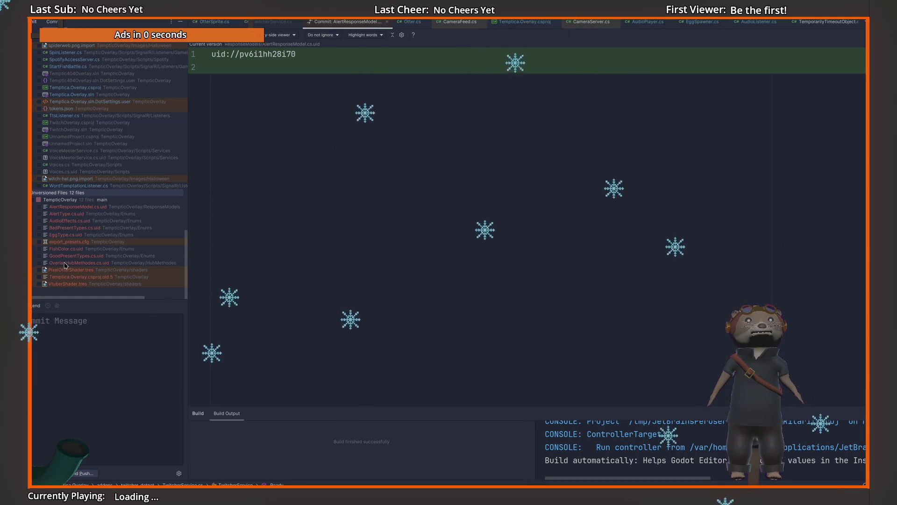
{"action": "left_click", "coordinate": [98, 284]}
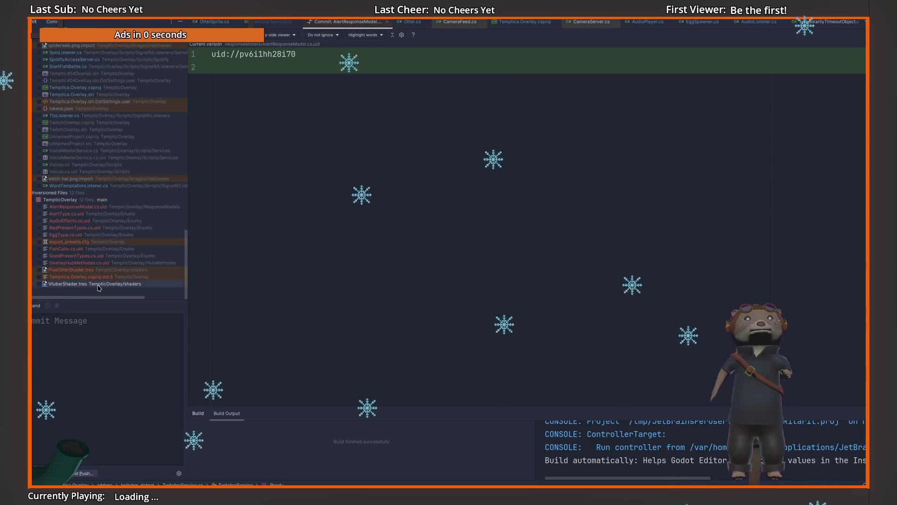
{"action": "left_click", "coordinate": [110, 122]}
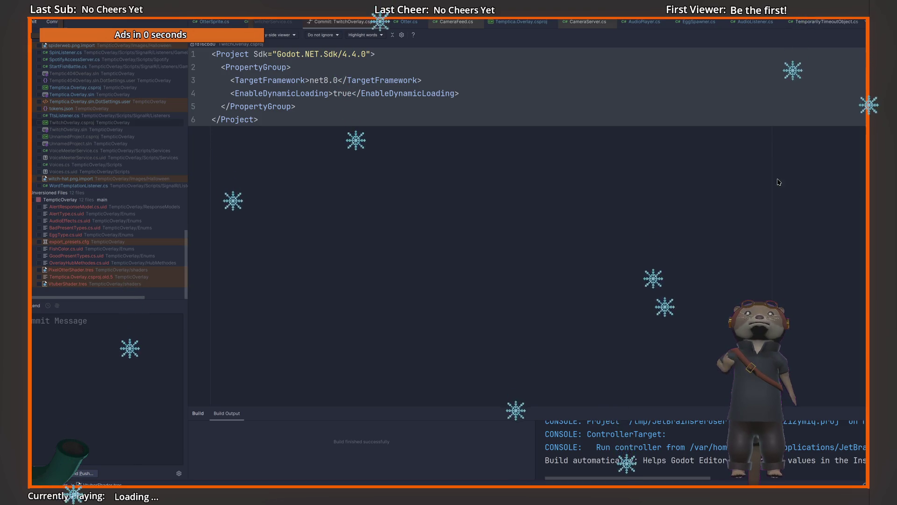
{"action": "key", "text": "alt+Tab"}
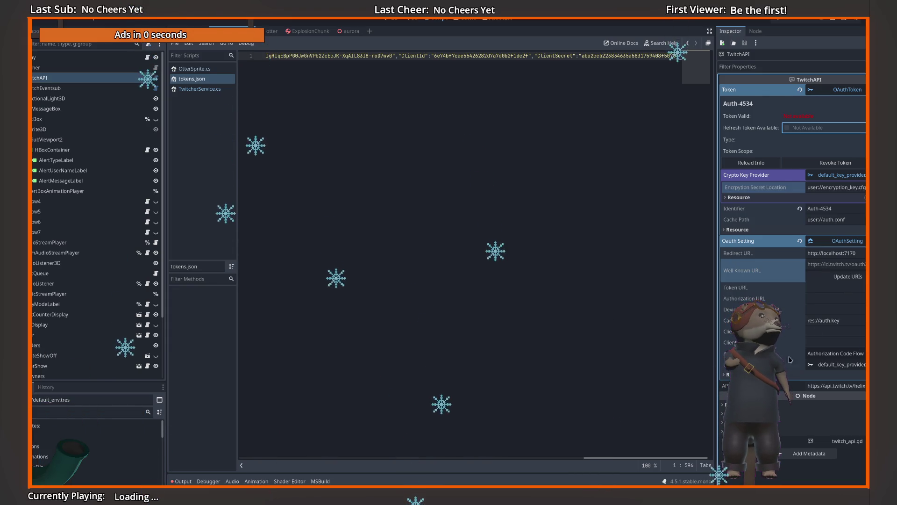
Inspect the OAuth setting's Client ID and Token URL fields, then re-expand the token resource
{"action": "left_click", "coordinate": [837, 331]}
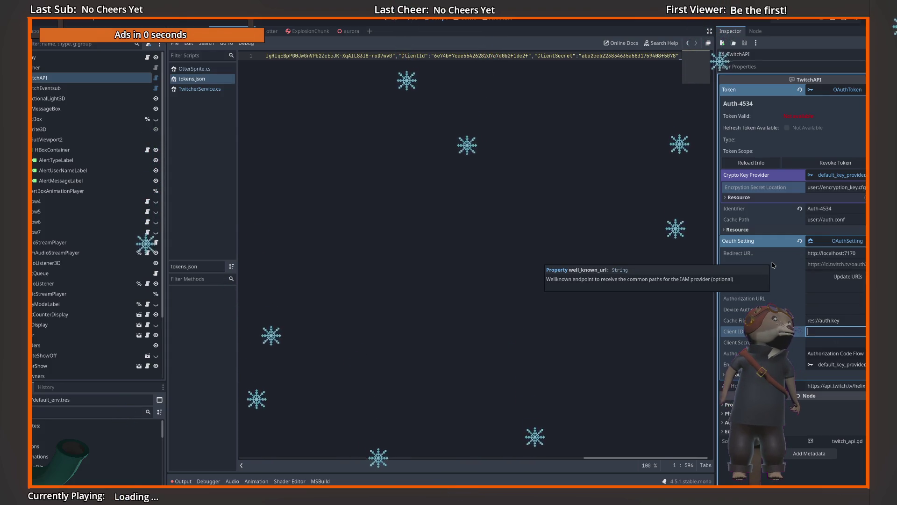
{"action": "left_click", "coordinate": [576, 388]}
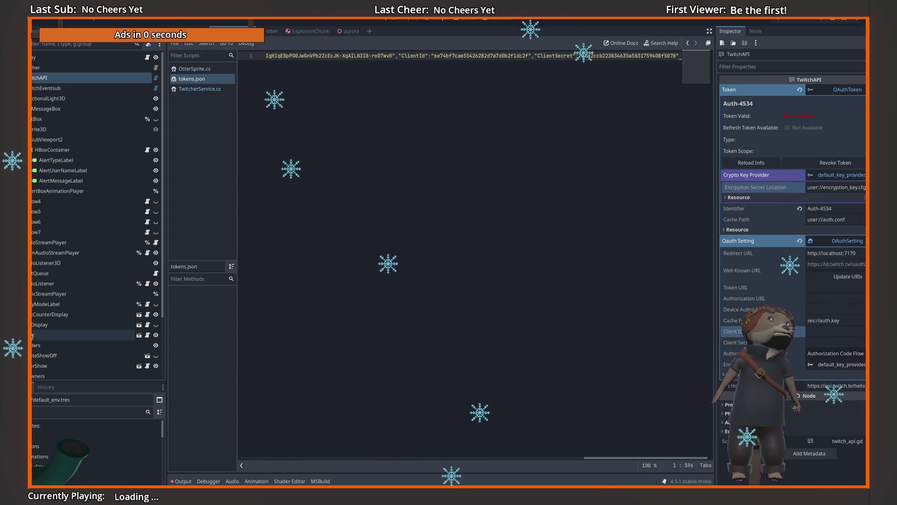
{"action": "scroll", "coordinate": [41, 329], "scroll_direction": "down", "scroll_amount": 2}
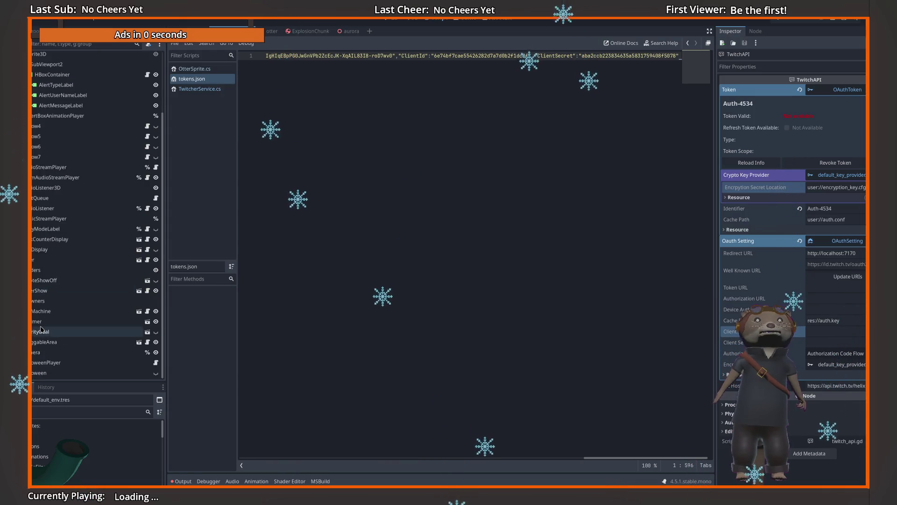
{"action": "left_click", "coordinate": [744, 288]}
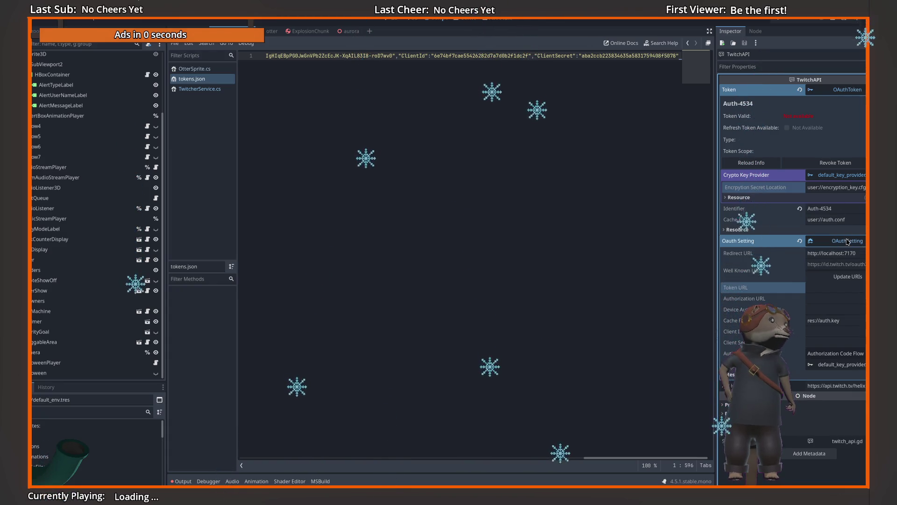
{"action": "left_click", "coordinate": [839, 90]}
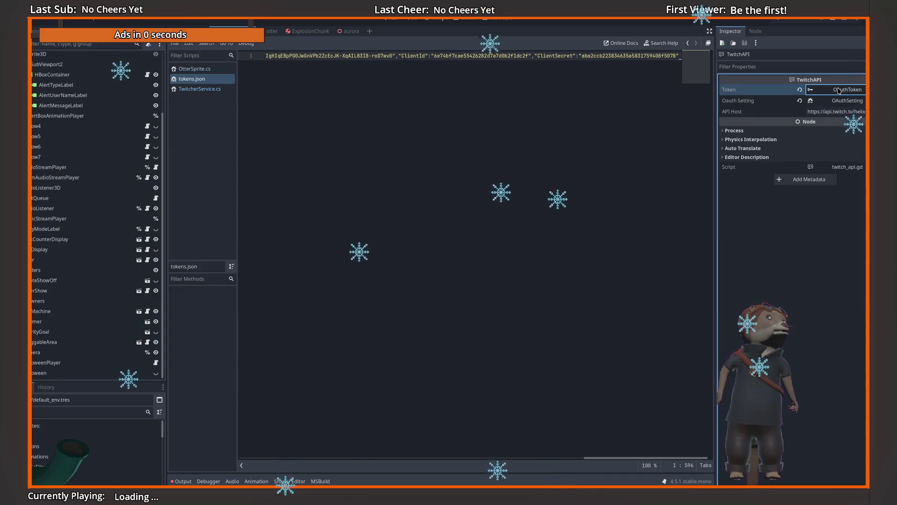
{"action": "left_click", "coordinate": [848, 101]}
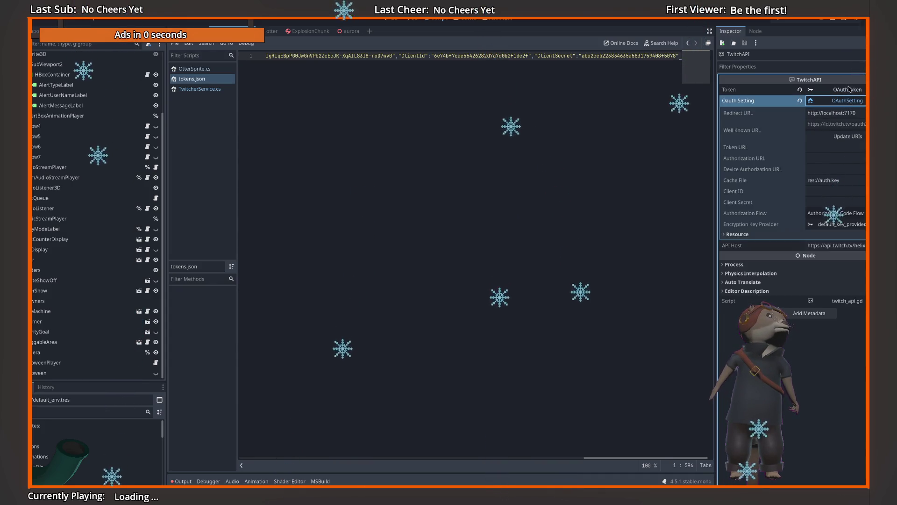
{"action": "left_click", "coordinate": [849, 90]}
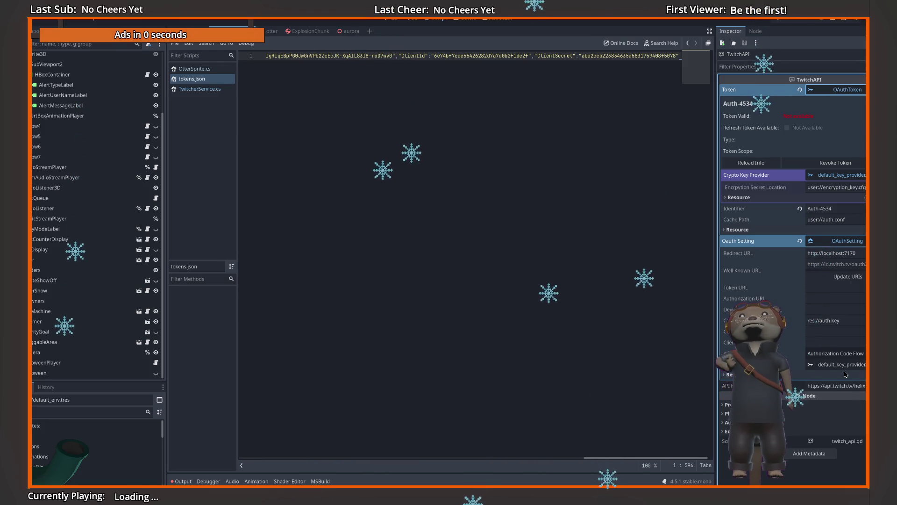
Enter test text in Authorization URL and Client Id, then clear both values again
{"action": "left_click", "coordinate": [831, 299]}
{"action": "type", "text": "azeae"}
{"action": "left_click", "coordinate": [822, 310]}
{"action": "type", "text": "azeazea"}
{"action": "left_click", "coordinate": [817, 298]}
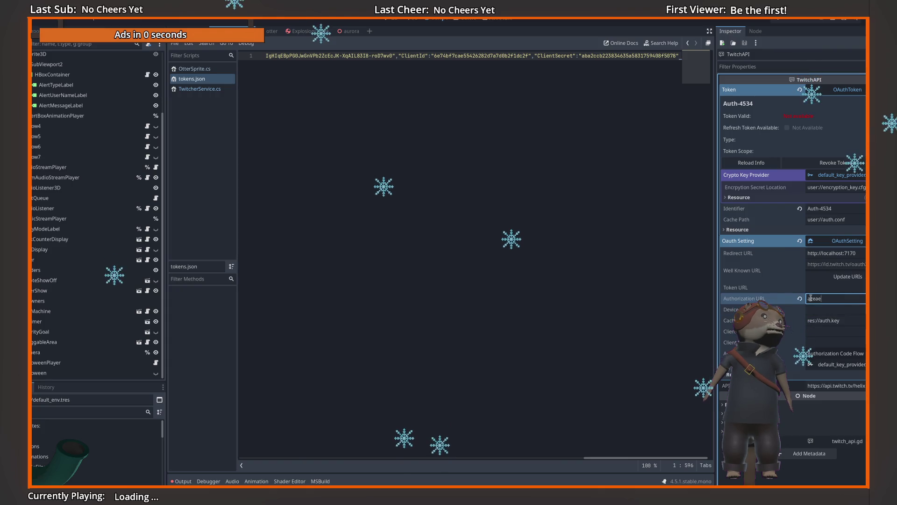
{"action": "left_click", "coordinate": [816, 332]}
{"action": "type", "text": "zeae"}
{"action": "left_click", "coordinate": [826, 340]}
{"action": "type", "text": "azeazea"}
{"action": "left_click", "coordinate": [800, 331]}
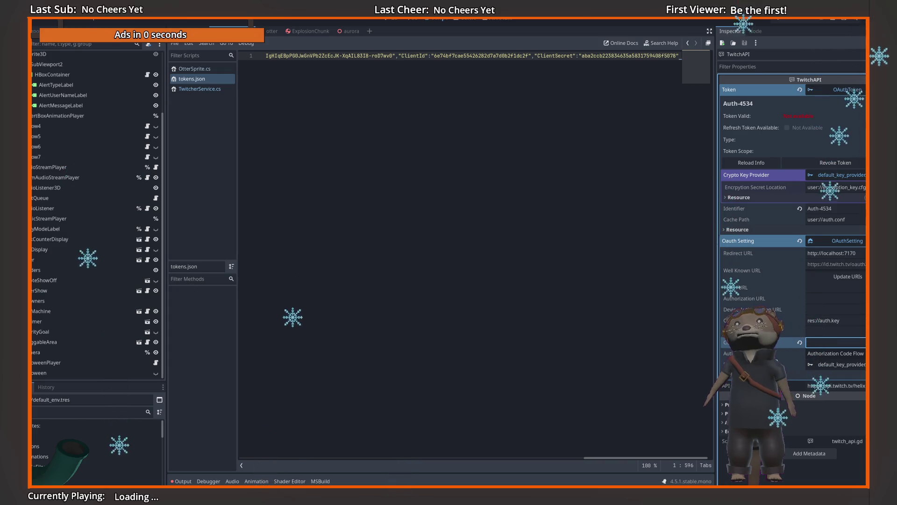
{"action": "key", "text": "alt+Tab"}
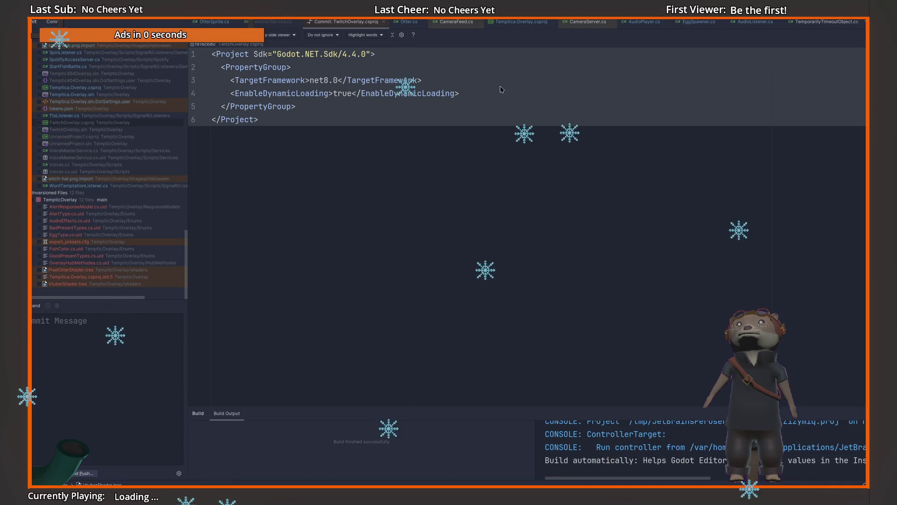
Compare the TwitchOverlay.csproj diffs in Rider, then return to Godot and open the TwitchAPI docs
{"action": "key", "text": "alt+Tab"}
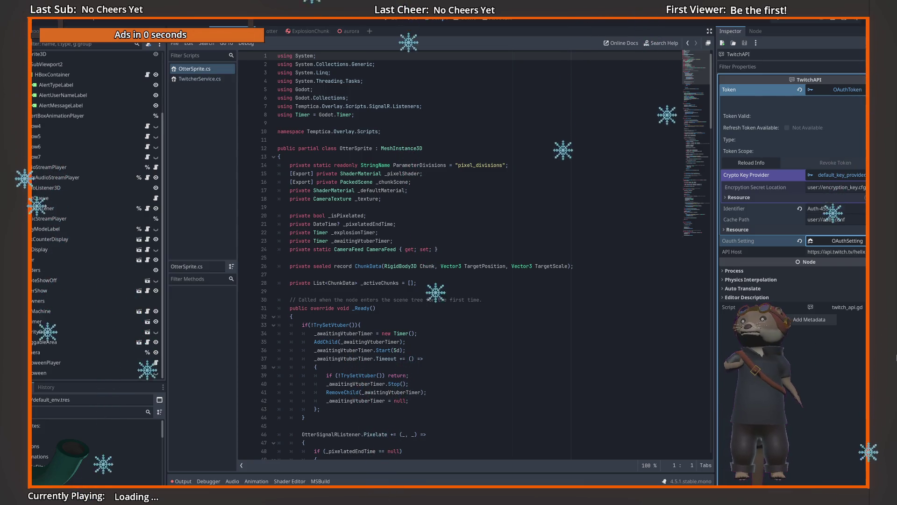
{"action": "key", "text": "alt+Tab"}
{"action": "key", "text": "alt+Tab"}
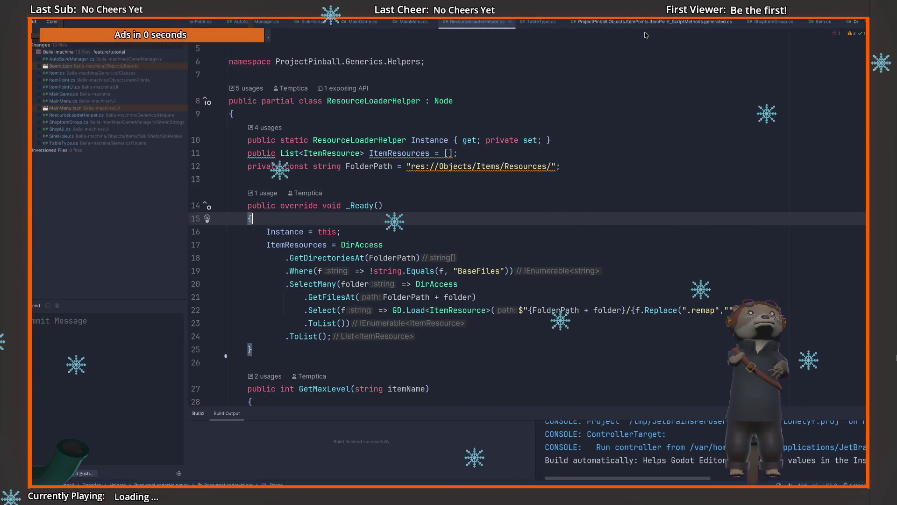
{"action": "key", "text": "alt+Tab"}
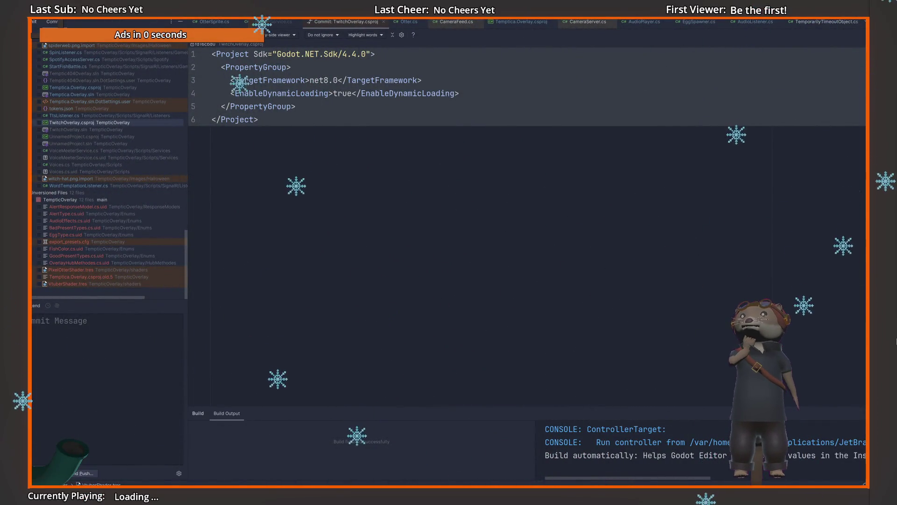
{"action": "scroll", "coordinate": [701, 449], "scroll_direction": "up", "scroll_amount": 2}
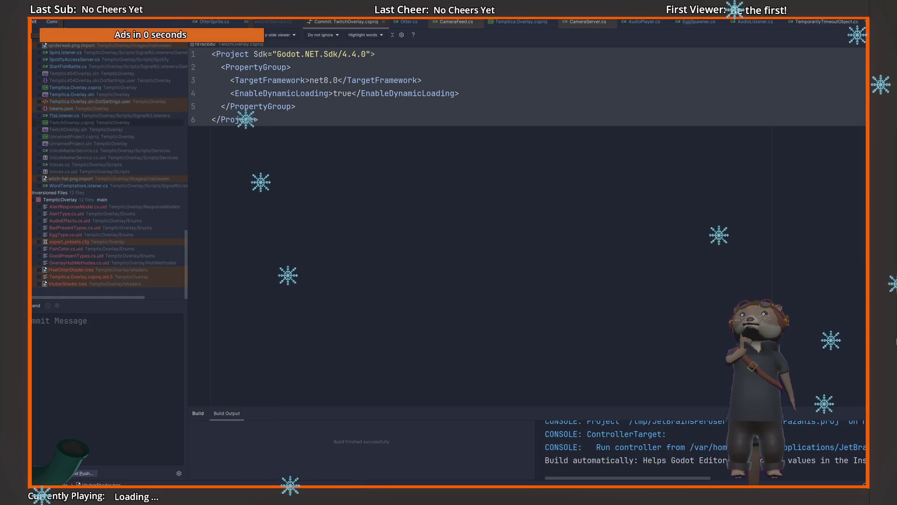
{"action": "key", "text": "alt+Tab"}
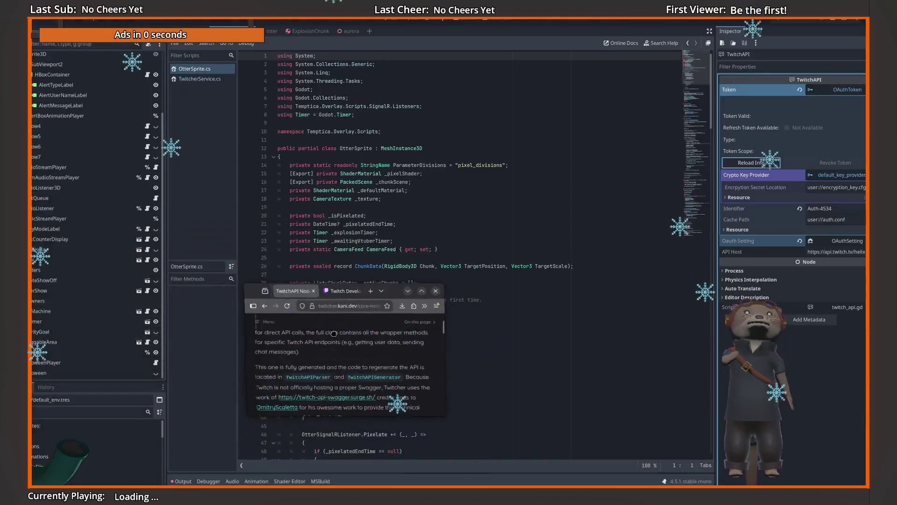
{"action": "left_click", "coordinate": [434, 344]}
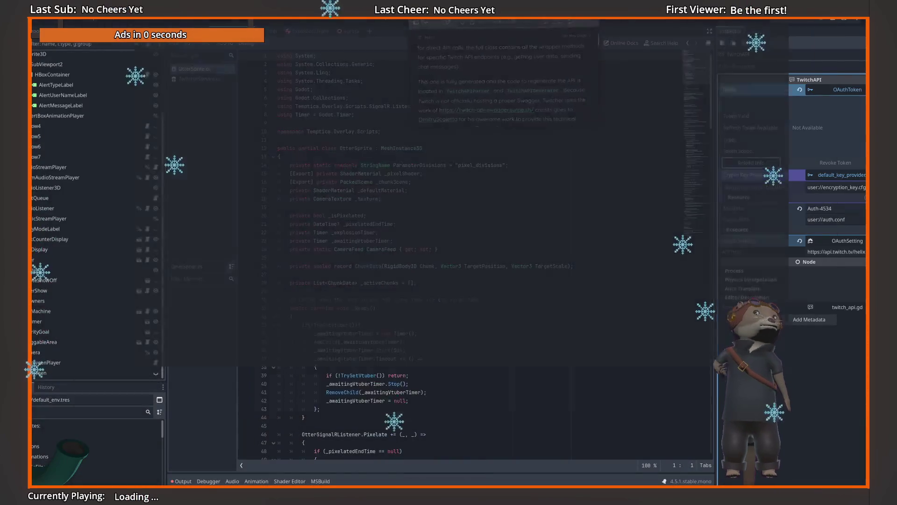
Read the TwitchAPI page's Overview and Prerequisites sections, then minimize the browser
{"action": "scroll", "coordinate": [354, 253], "scroll_direction": "up", "scroll_amount": 2}
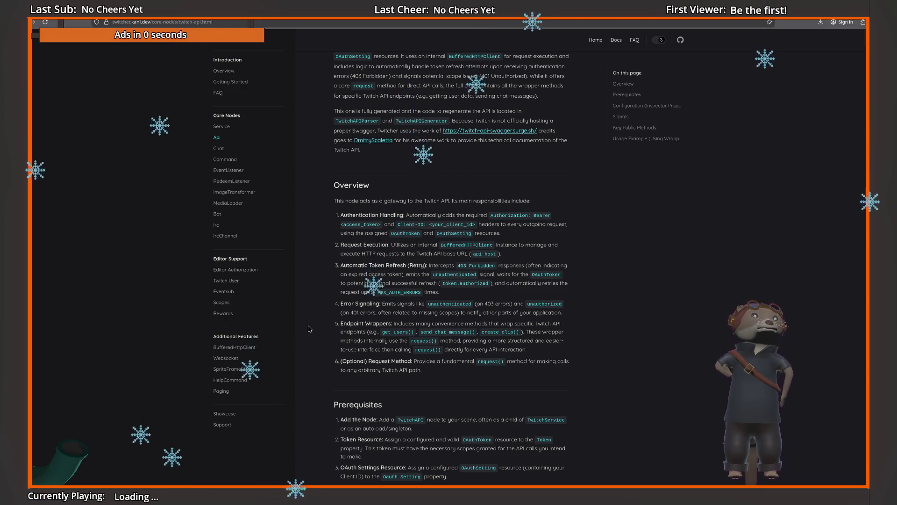
{"action": "scroll", "coordinate": [308, 328], "scroll_direction": "down", "scroll_amount": 2}
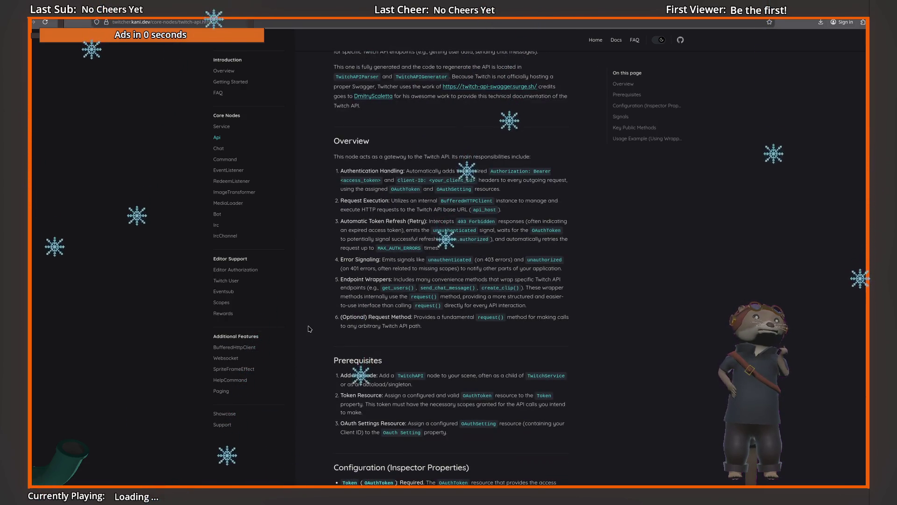
{"action": "scroll", "coordinate": [309, 329], "scroll_direction": "down", "scroll_amount": 2}
{"action": "scroll", "coordinate": [308, 329], "scroll_direction": "down", "scroll_amount": 1}
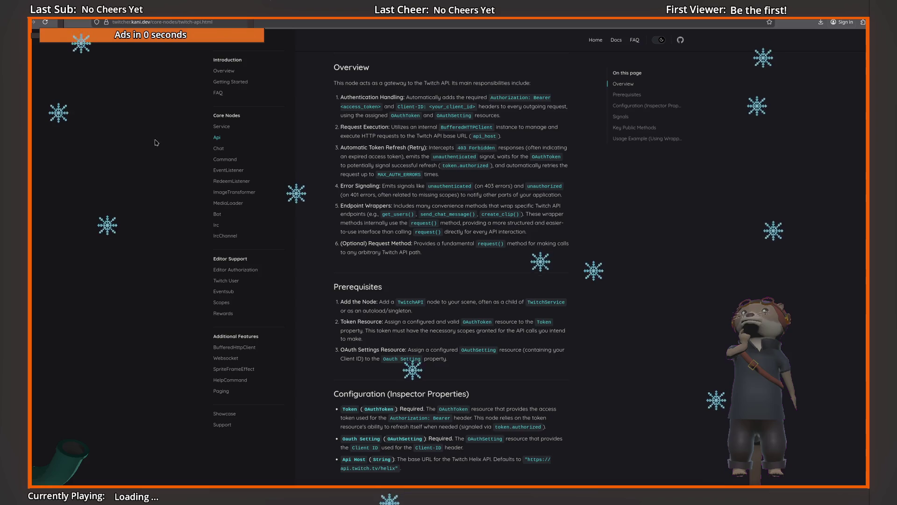
{"action": "key", "text": "super+Page_Down"}
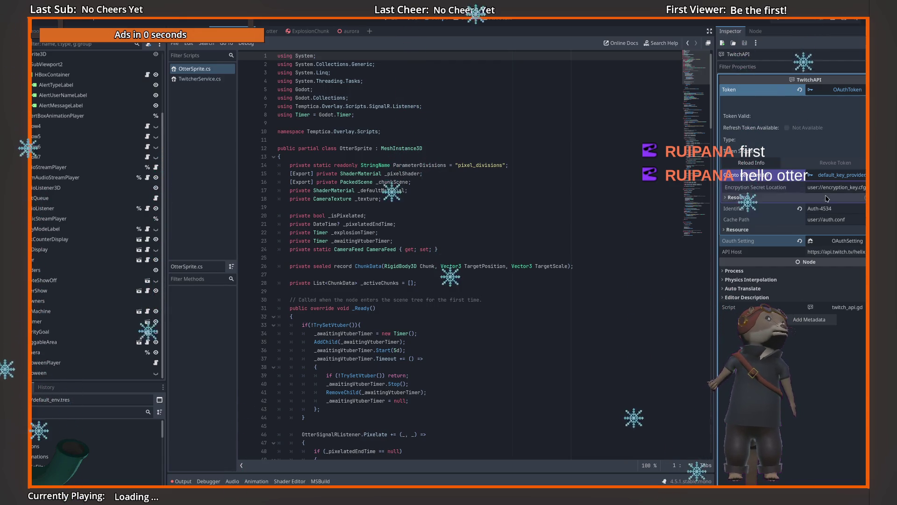
{"action": "left_click", "coordinate": [783, 198]}
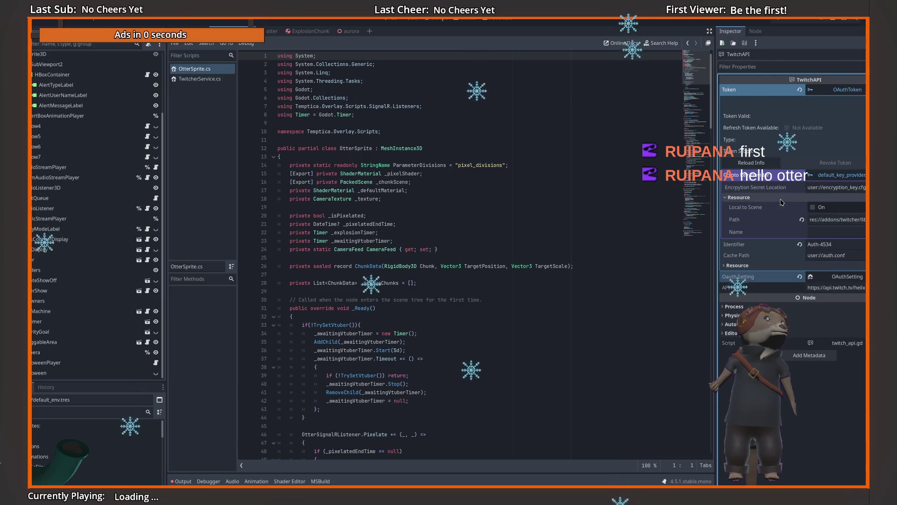
{"action": "left_click", "coordinate": [780, 198]}
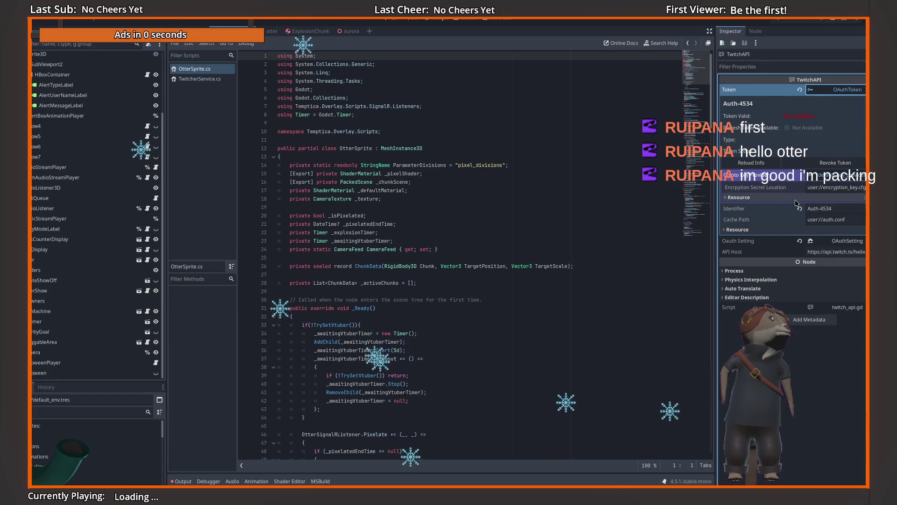
{"action": "left_click", "coordinate": [837, 241]}
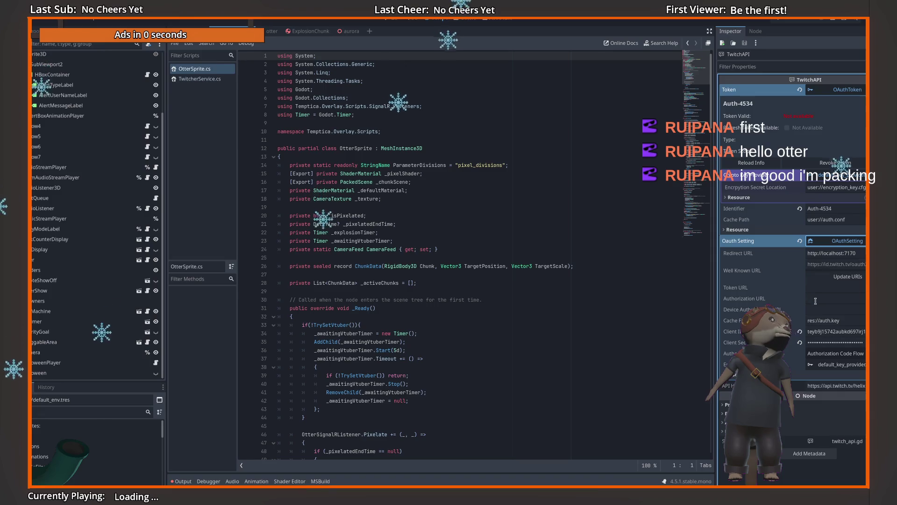
Review the OAuth URL properties, keep Authorization Code Flow, and scroll the docs to Configuration
{"action": "mouse_move", "coordinate": [743, 255]}
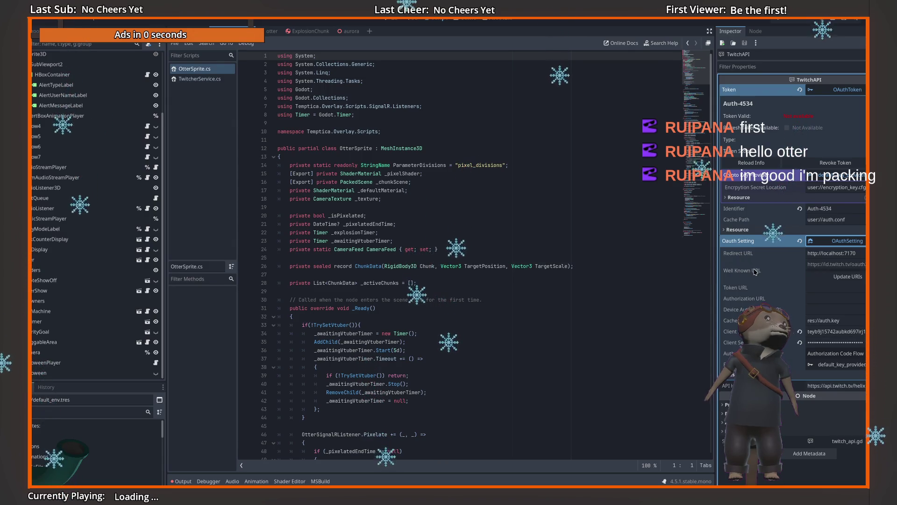
{"action": "mouse_move", "coordinate": [756, 272]}
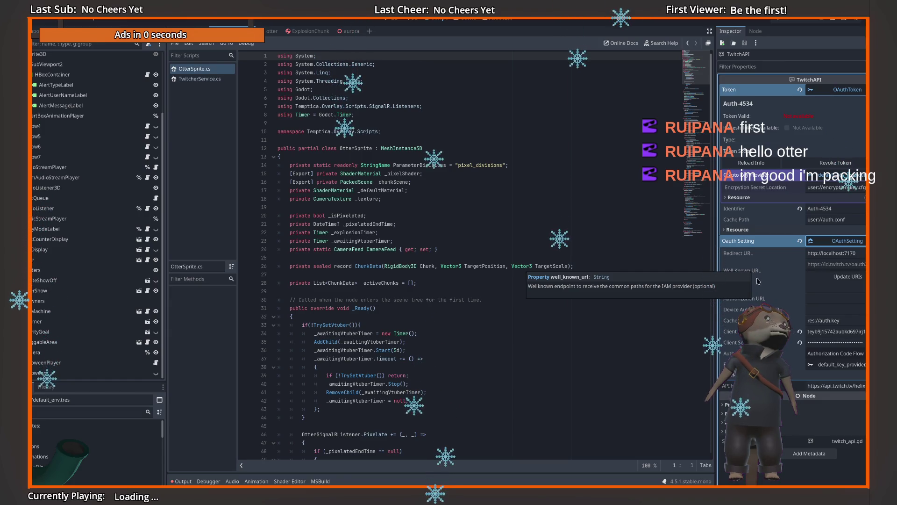
{"action": "mouse_move", "coordinate": [762, 296]}
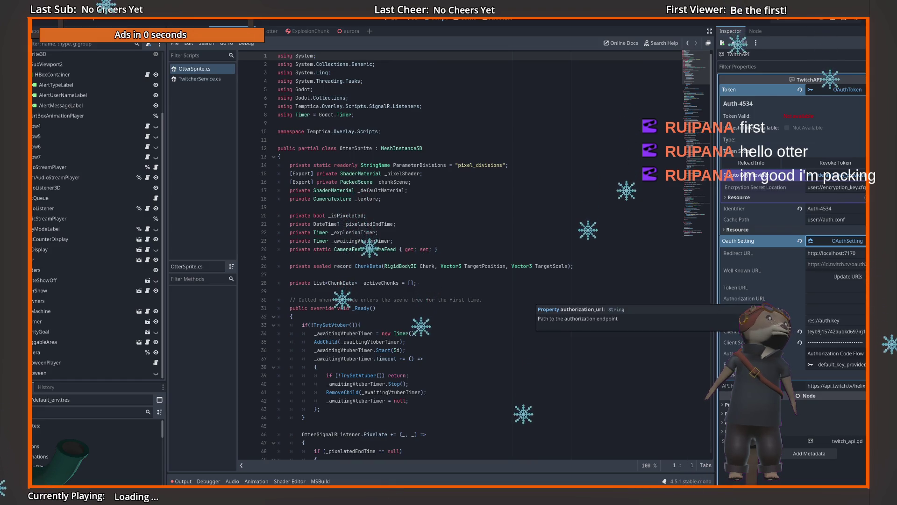
{"action": "left_click", "coordinate": [821, 354]}
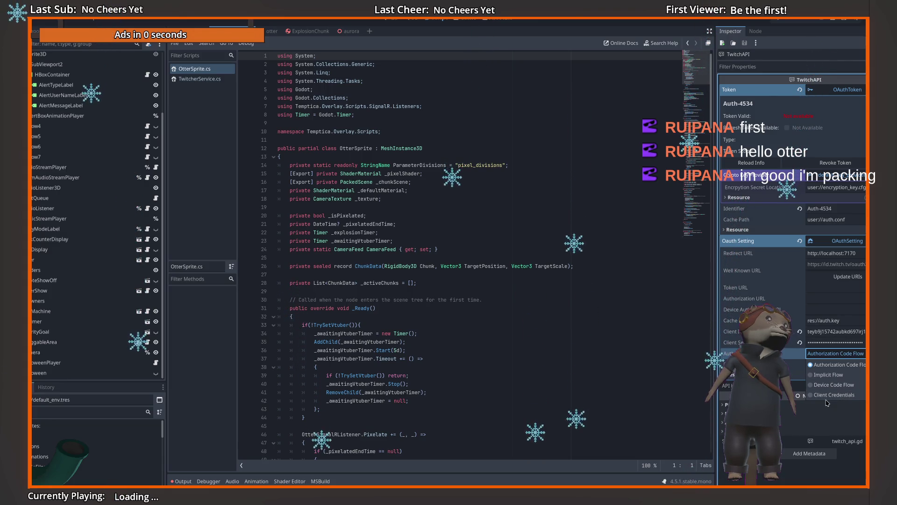
{"action": "left_click", "coordinate": [821, 360]}
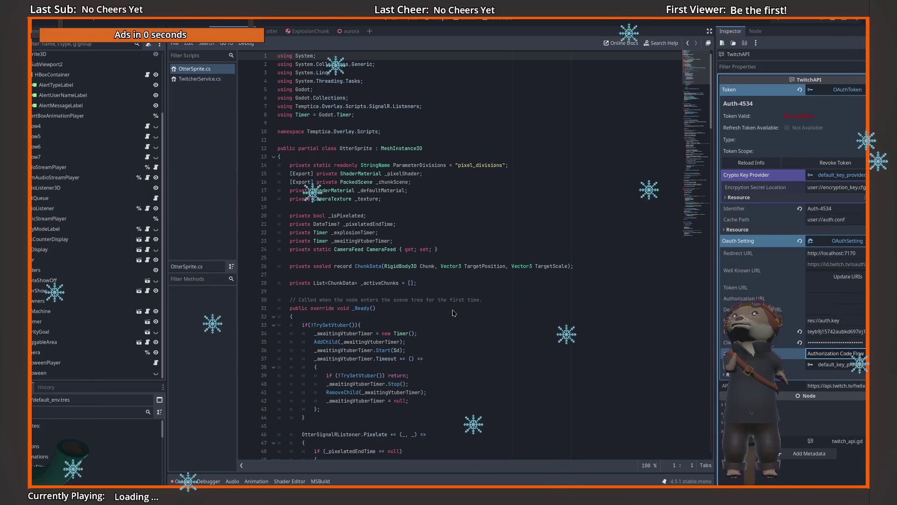
{"action": "key", "text": "alt+Tab"}
{"action": "scroll", "coordinate": [324, 249], "scroll_direction": "down", "scroll_amount": 10}
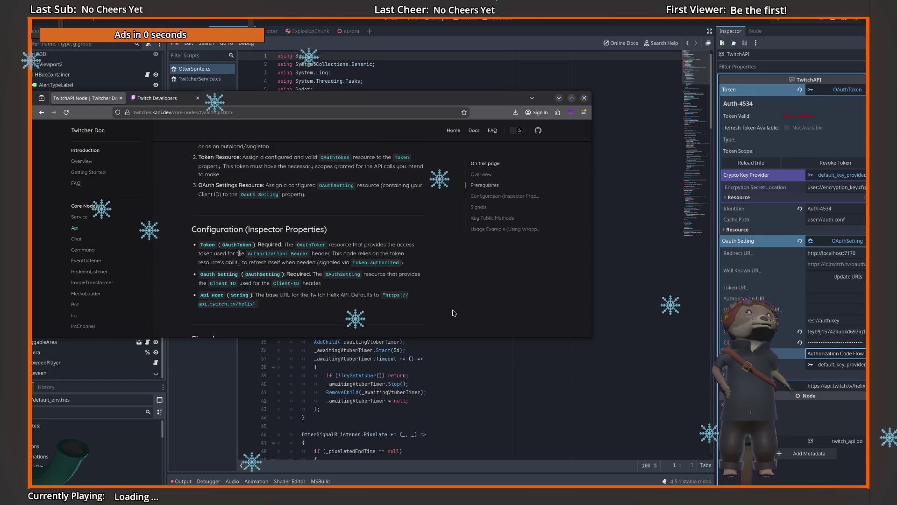
Highlight the Token property's Required and Authorization header notes, then return to Godot
{"action": "double_click", "coordinate": [269, 244]}
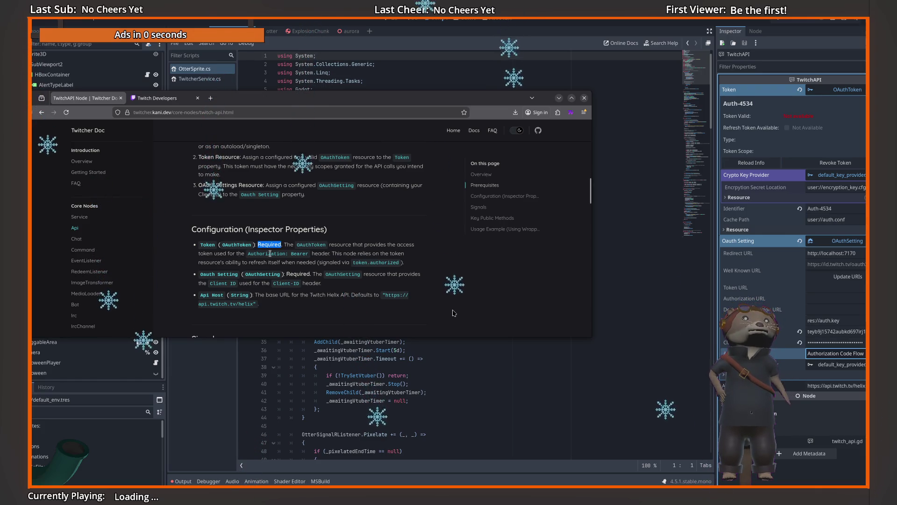
{"action": "left_click_drag", "start_coordinate": [348, 244], "coordinate": [395, 244]}
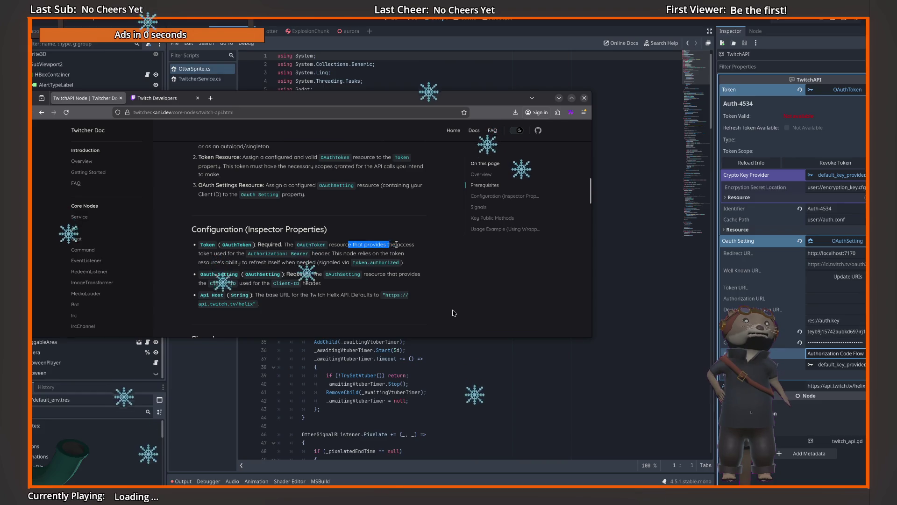
{"action": "mouse_move", "coordinate": [238, 253]}
{"action": "left_mouse_down"}
{"action": "mouse_move", "coordinate": [371, 262]}
{"action": "mouse_move", "coordinate": [335, 255]}
{"action": "mouse_move", "coordinate": [330, 263]}
{"action": "left_mouse_up"}
{"action": "left_click", "coordinate": [330, 263]}
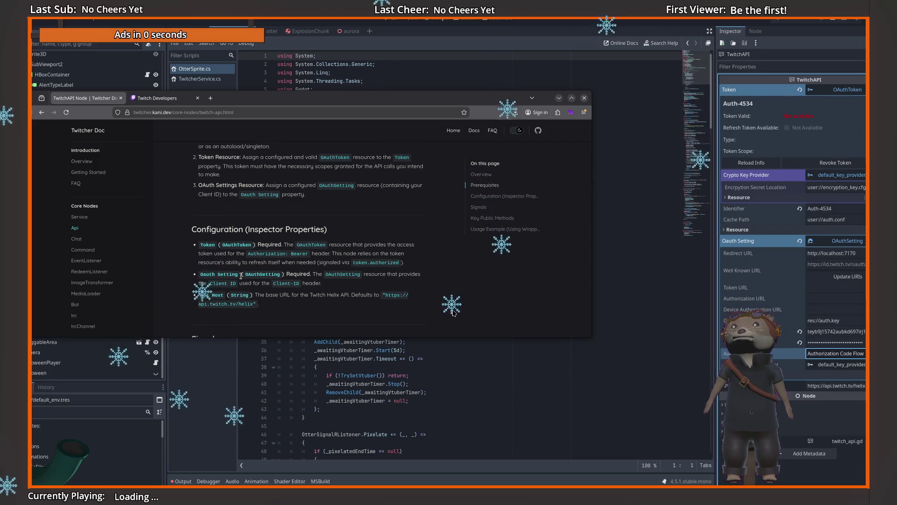
{"action": "left_click", "coordinate": [571, 428]}
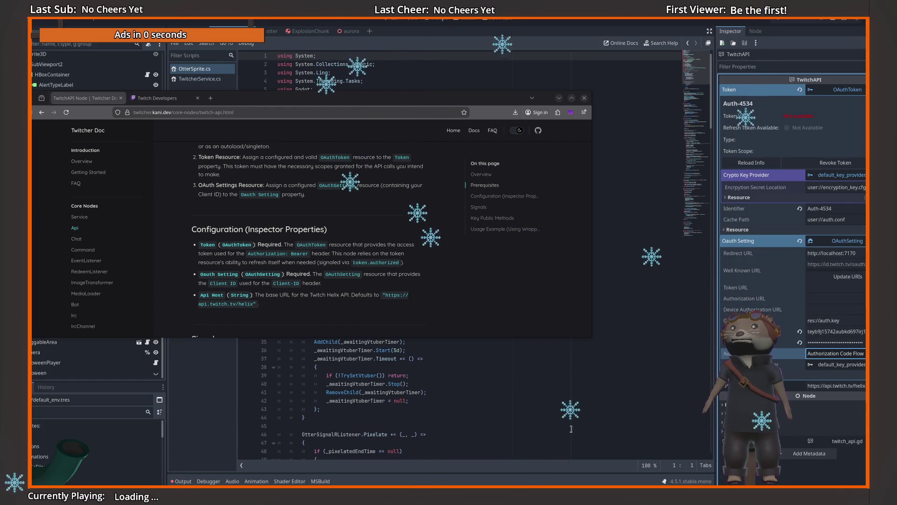
{"action": "left_click", "coordinate": [273, 298]}
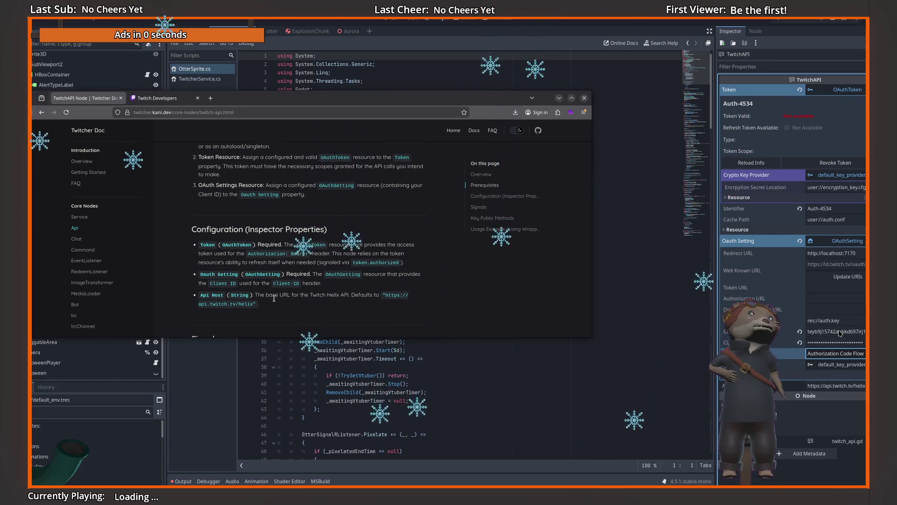
{"action": "key", "text": "alt+Tab"}
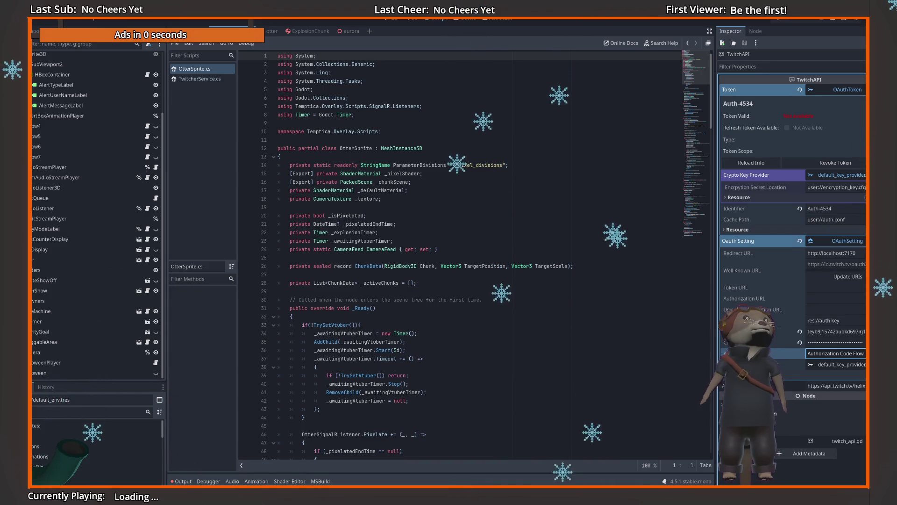
Switch windows and drag the editor window into a new position on screen
{"action": "key", "text": "alt+Tab"}
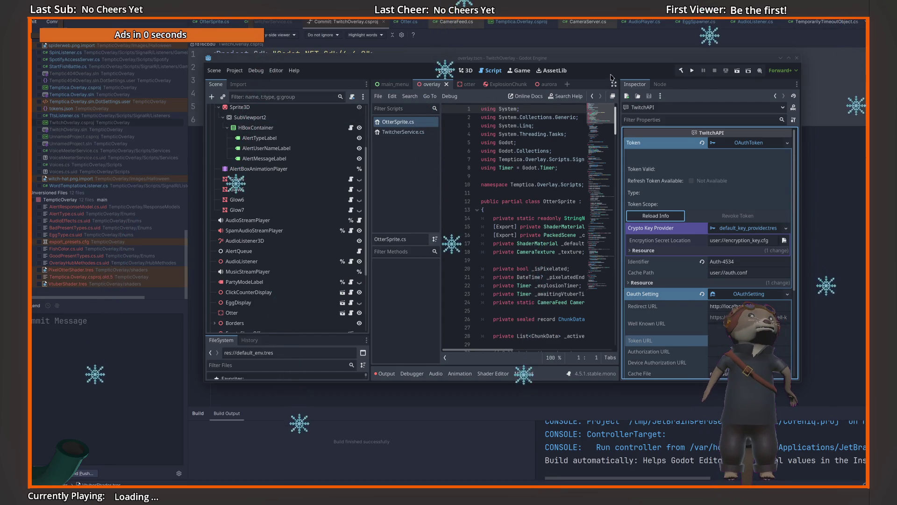
{"action": "left_click_drag", "start_coordinate": [580, 56], "coordinate": [526, 80]}
Collapse the token and OAuth settings, select TwitchEventsub and assign TwitchAPI as its API
{"action": "scroll", "coordinate": [453, 311], "scroll_direction": "down", "scroll_amount": 2}
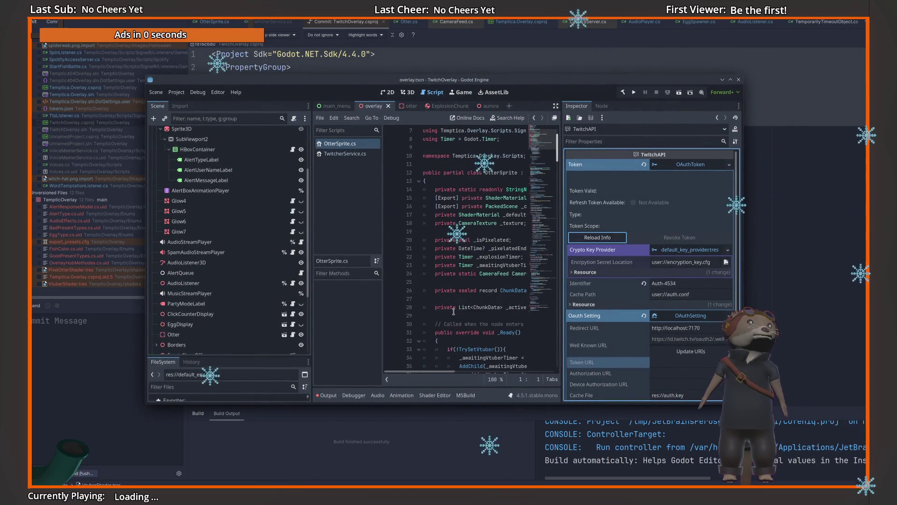
{"action": "left_click", "coordinate": [705, 165]}
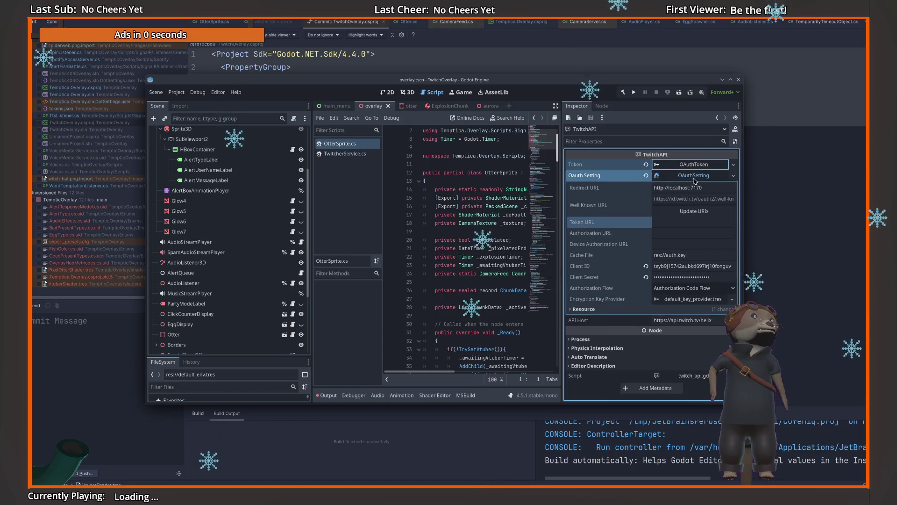
{"action": "left_click", "coordinate": [694, 177]}
{"action": "scroll", "coordinate": [220, 210], "scroll_direction": "up", "scroll_amount": 4}
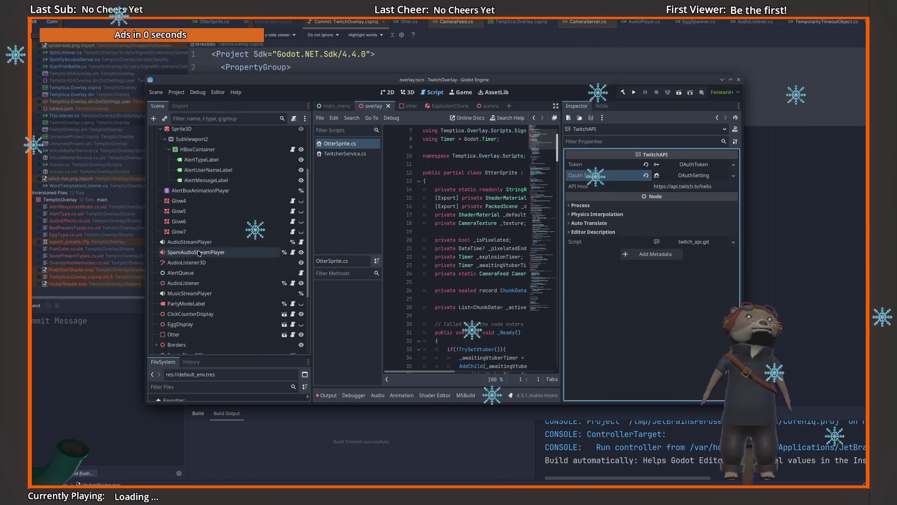
{"action": "left_click", "coordinate": [211, 164]}
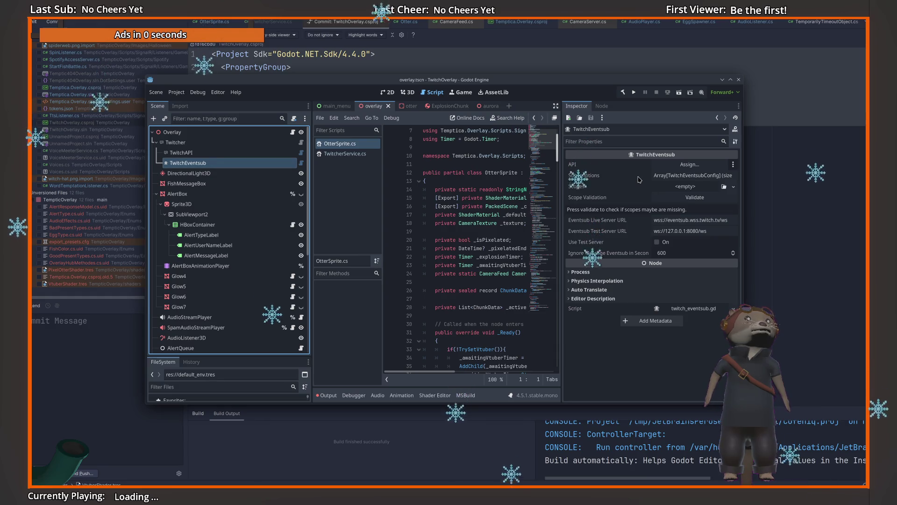
{"action": "left_click", "coordinate": [689, 164]}
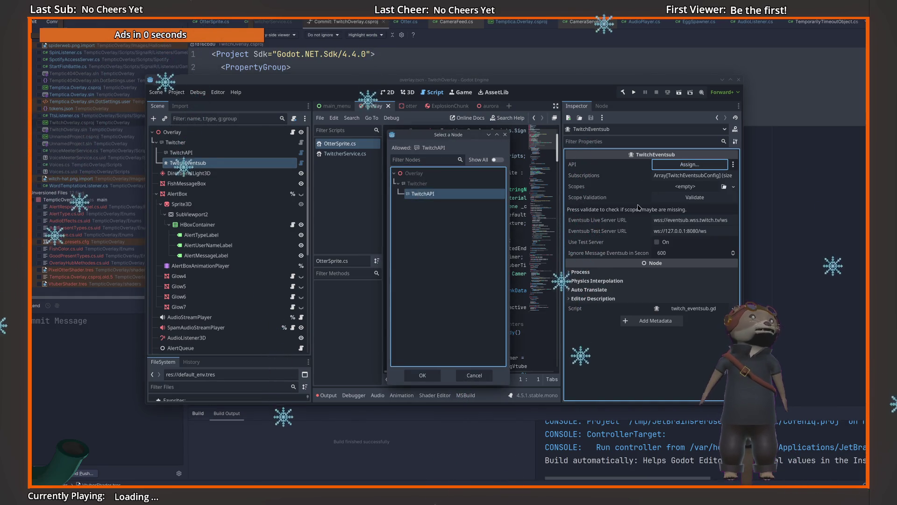
{"action": "left_click", "coordinate": [423, 375]}
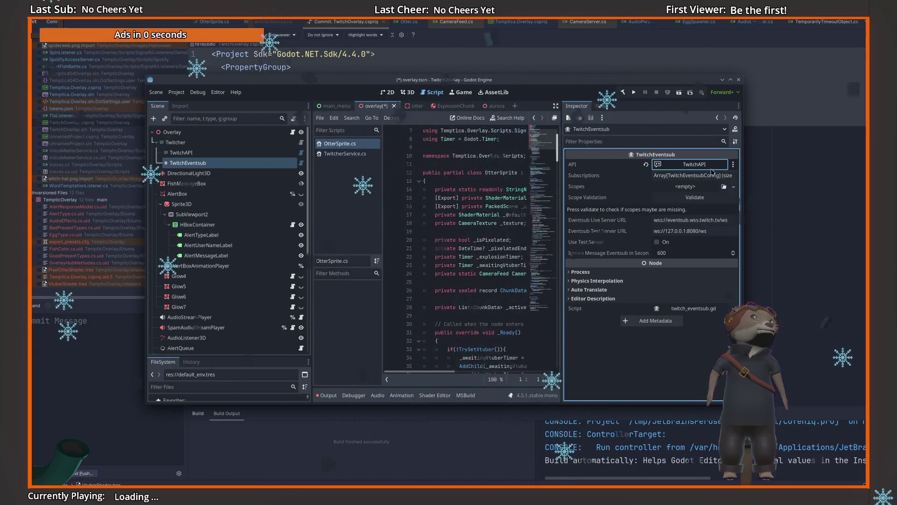
Add a new TwitchEventsubConfig entry to Subscriptions and expand its settings
{"action": "left_click", "coordinate": [691, 175]}
{"action": "left_click", "coordinate": [655, 201]}
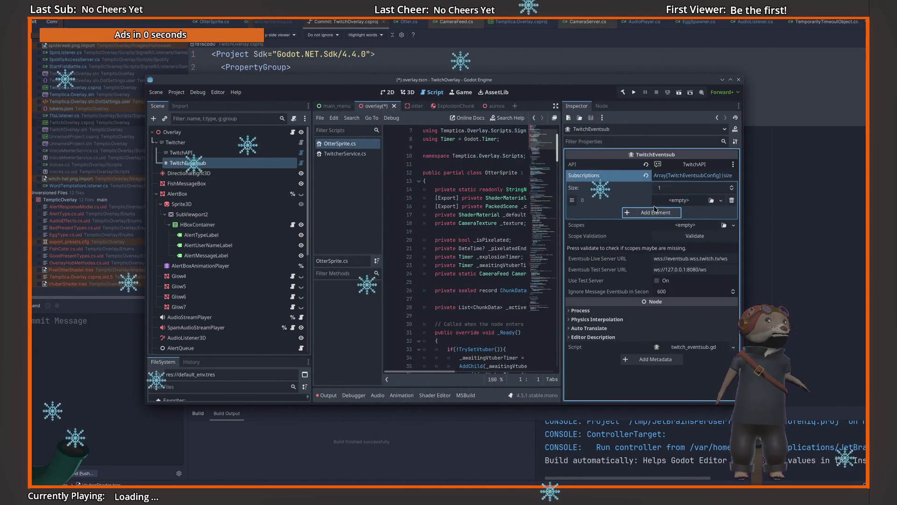
{"action": "left_click", "coordinate": [679, 200]}
{"action": "left_click", "coordinate": [691, 224]}
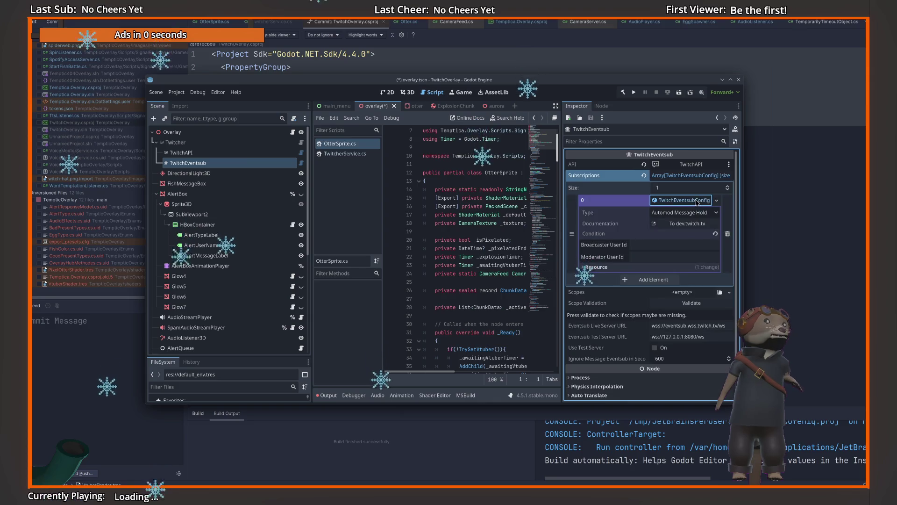
{"action": "left_click_drag", "start_coordinate": [641, 80], "coordinate": [534, 37]}
{"action": "left_click_drag", "start_coordinate": [642, 203], "coordinate": [860, 213]}
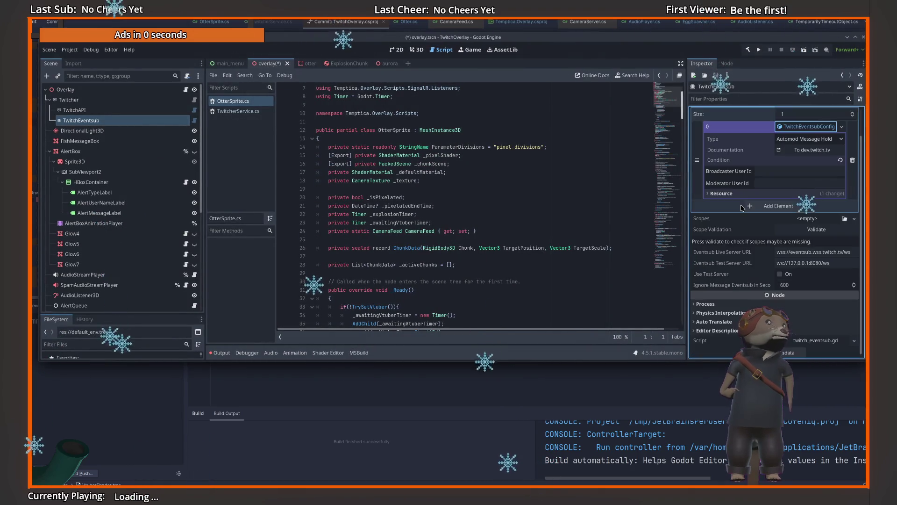
{"action": "right_click", "coordinate": [782, 195]}
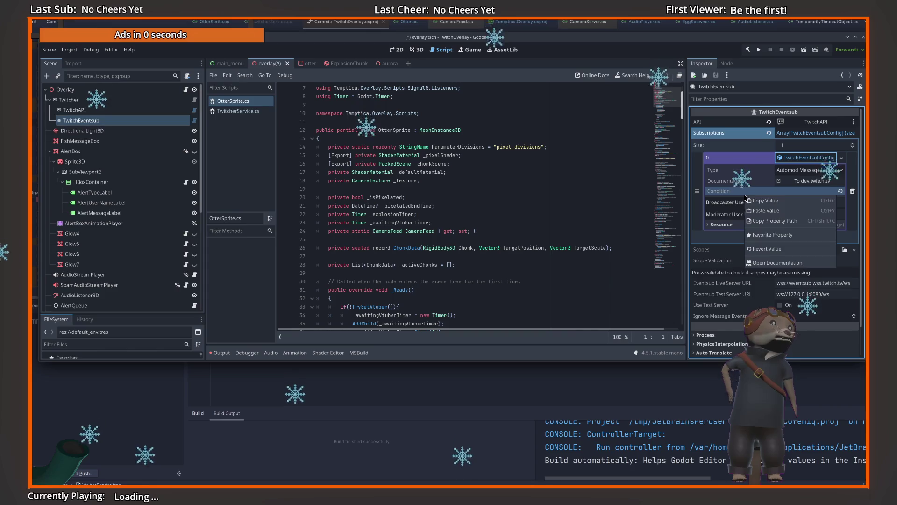
{"action": "left_click", "coordinate": [738, 194]}
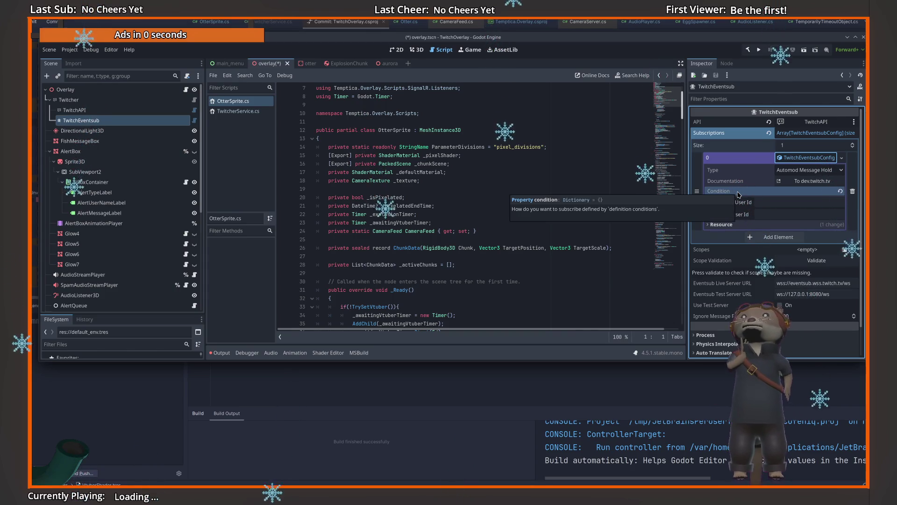
{"action": "left_click", "coordinate": [492, 367]}
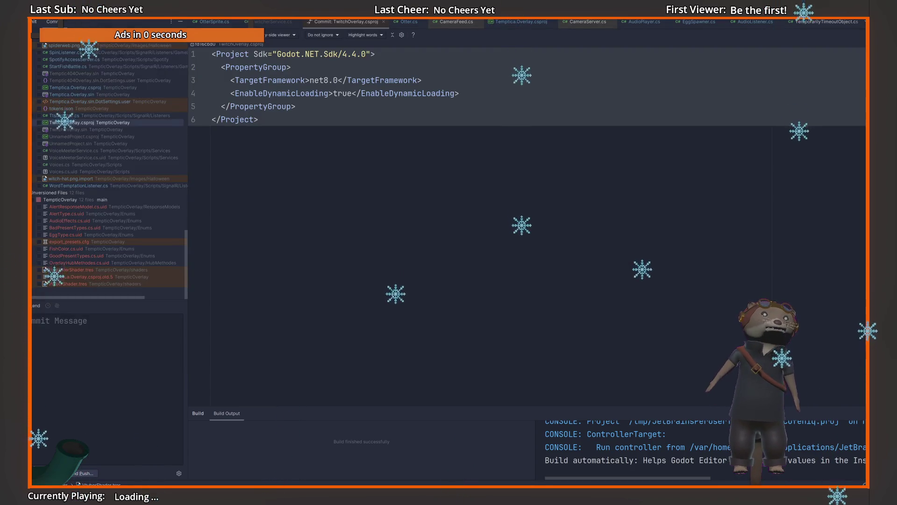
Switch Rider to the TwitchBotWeb solution and open Tools/TwitchAuthentication.cs to review its scopes
{"action": "left_click", "coordinate": [66, 20]}
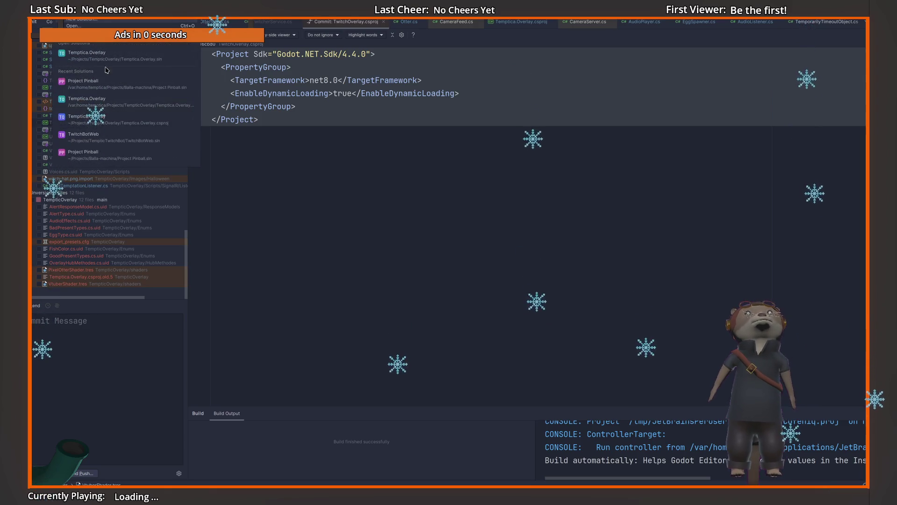
{"action": "left_click", "coordinate": [112, 136]}
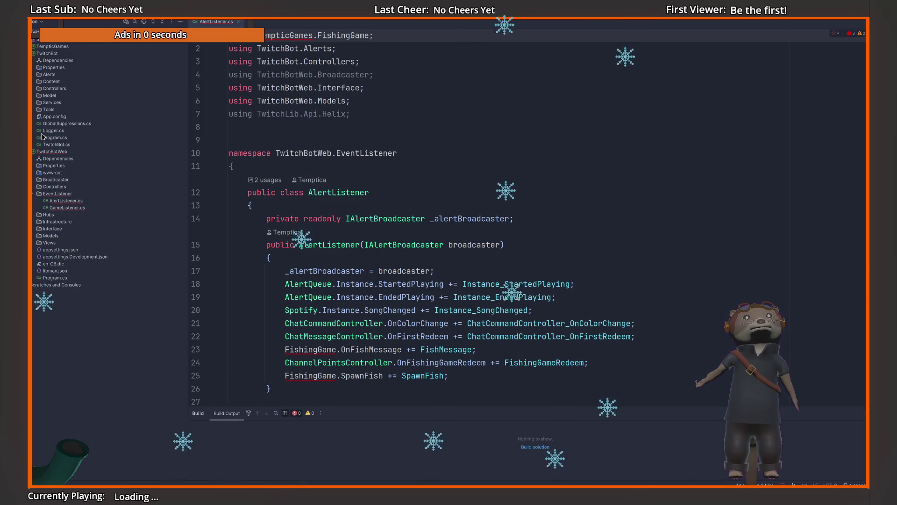
{"action": "left_click", "coordinate": [34, 111]}
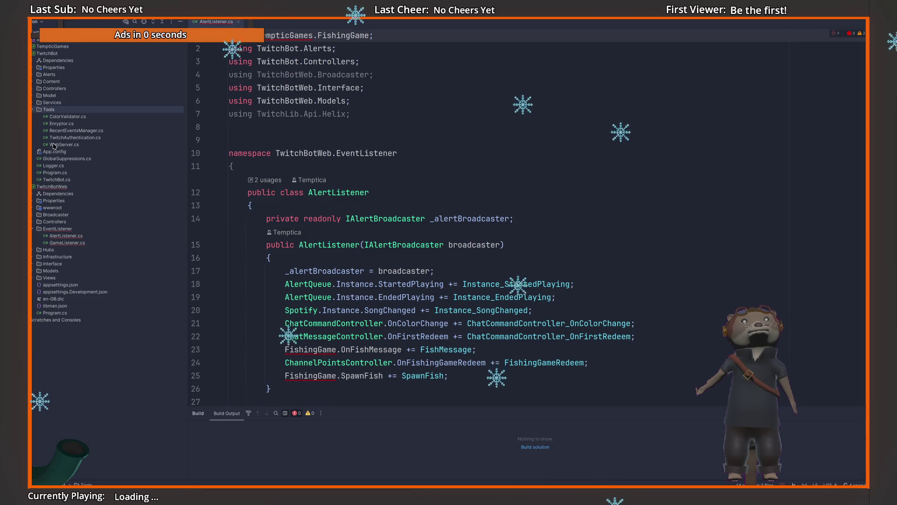
{"action": "left_click", "coordinate": [58, 139]}
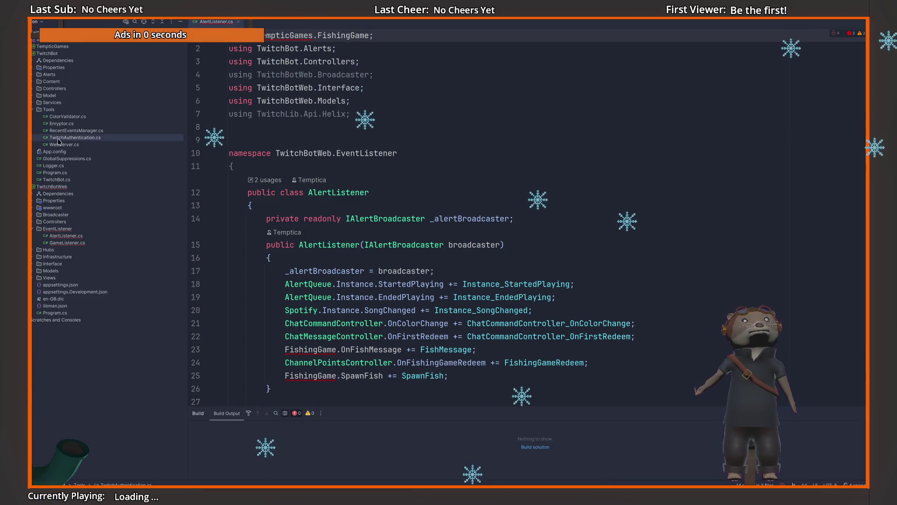
{"action": "double_click", "coordinate": [58, 138]}
{"action": "scroll", "coordinate": [409, 242], "scroll_direction": "down", "scroll_amount": 5}
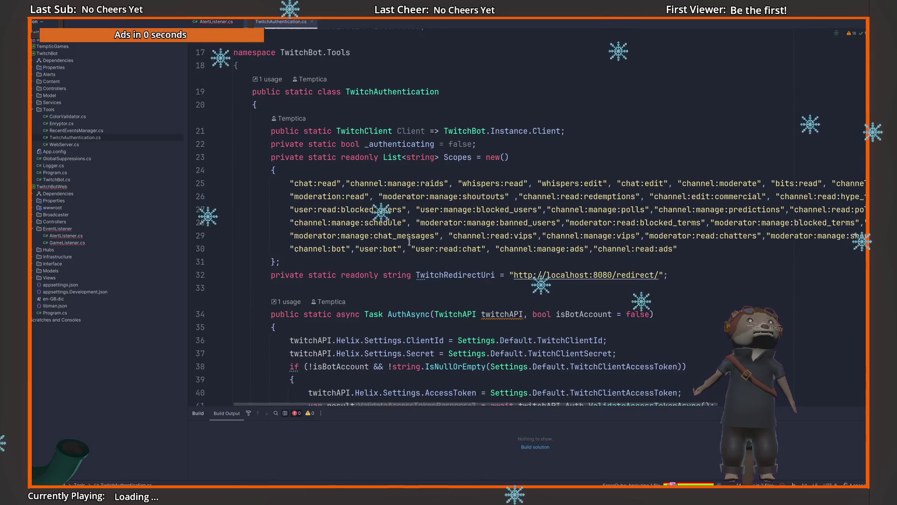
{"action": "scroll", "coordinate": [414, 218], "scroll_direction": "down", "scroll_amount": 15}
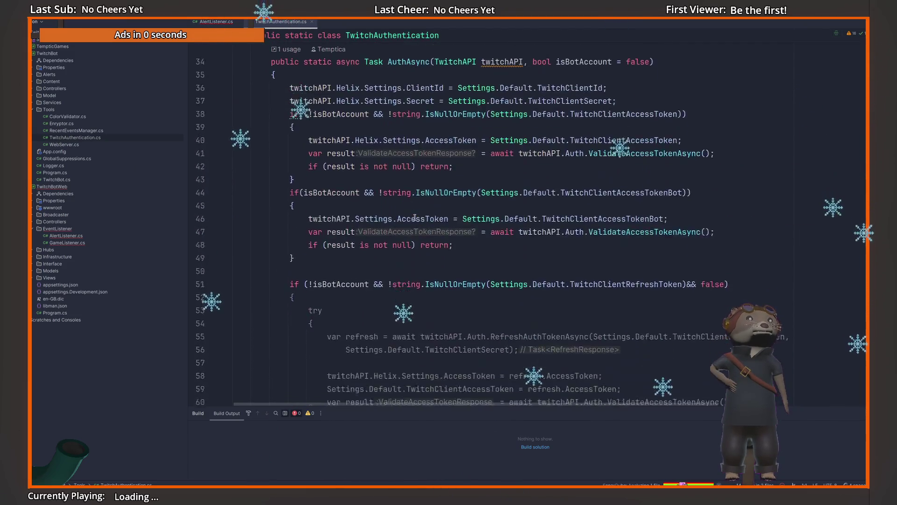
{"action": "scroll", "coordinate": [415, 217], "scroll_direction": "down", "scroll_amount": 10}
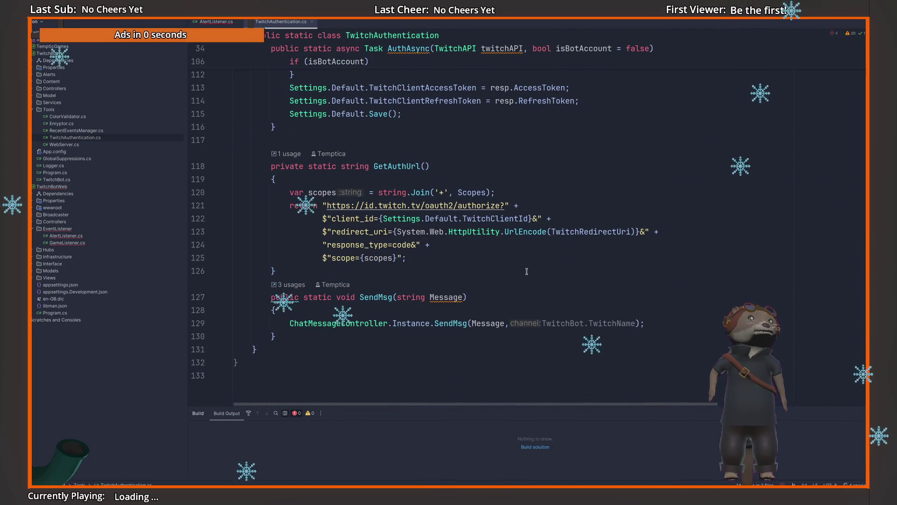
{"action": "scroll", "coordinate": [481, 281], "scroll_direction": "up", "scroll_amount": 20}
{"action": "scroll", "coordinate": [481, 280], "scroll_direction": "up", "scroll_amount": 10}
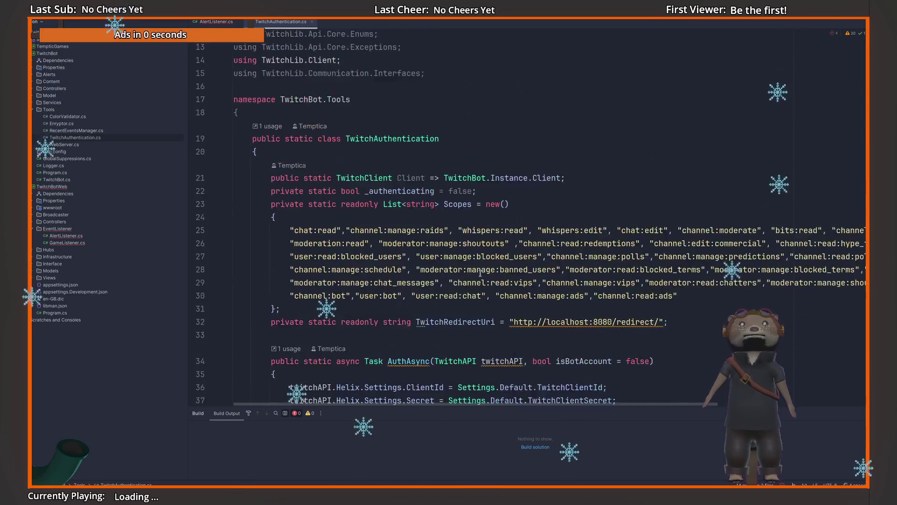
{"action": "scroll", "coordinate": [482, 281], "scroll_direction": "down", "scroll_amount": 2}
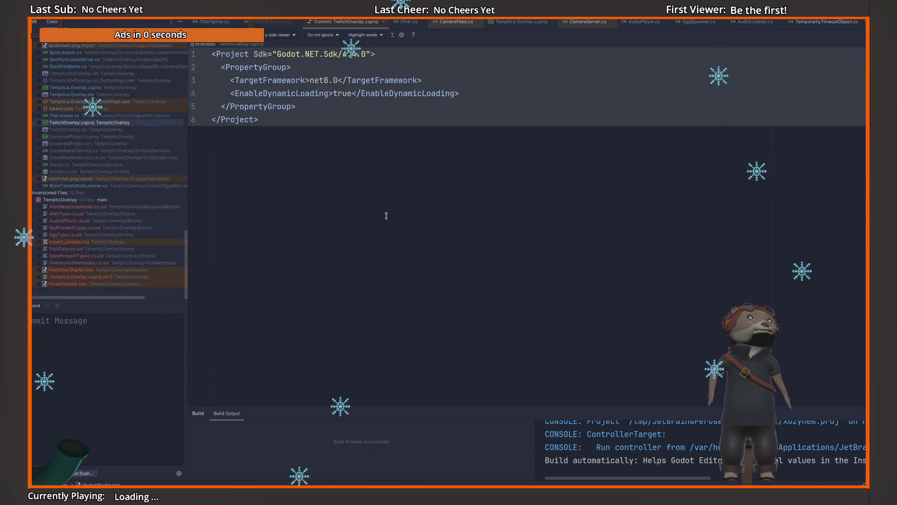
{"action": "key", "text": "alt+Tab"}
{"action": "key", "text": "alt+Tab"}
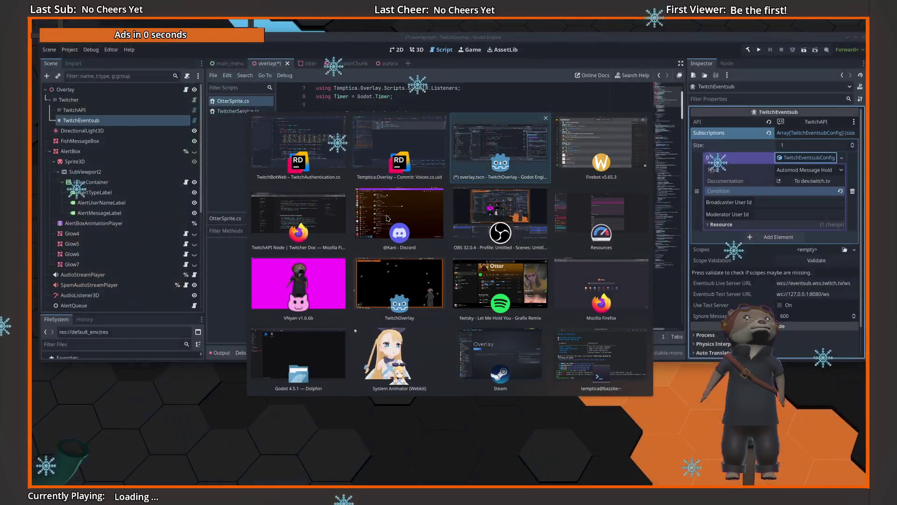
Set the subscription Type to Channel Follow, checking Rider's scopes, and select Broadcaster User Id
{"action": "scroll", "coordinate": [417, 257], "scroll_direction": "down", "scroll_amount": 1}
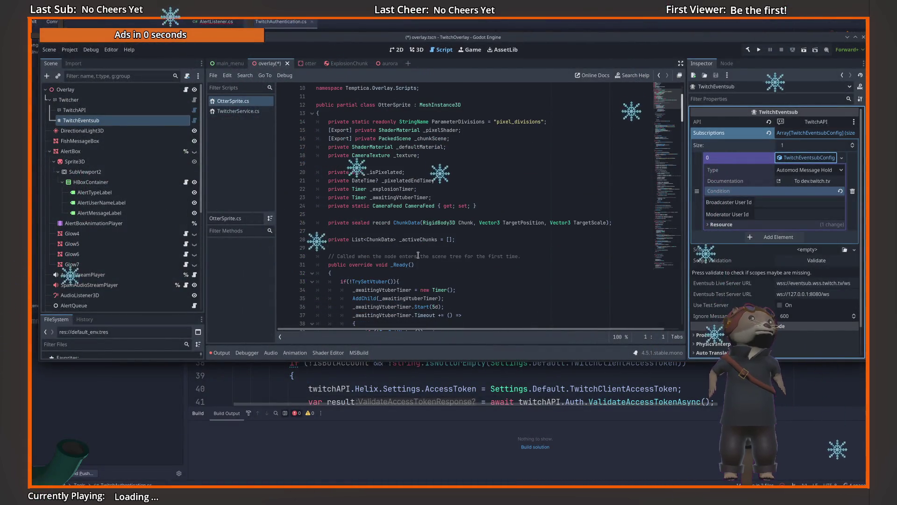
{"action": "left_click", "coordinate": [417, 256]}
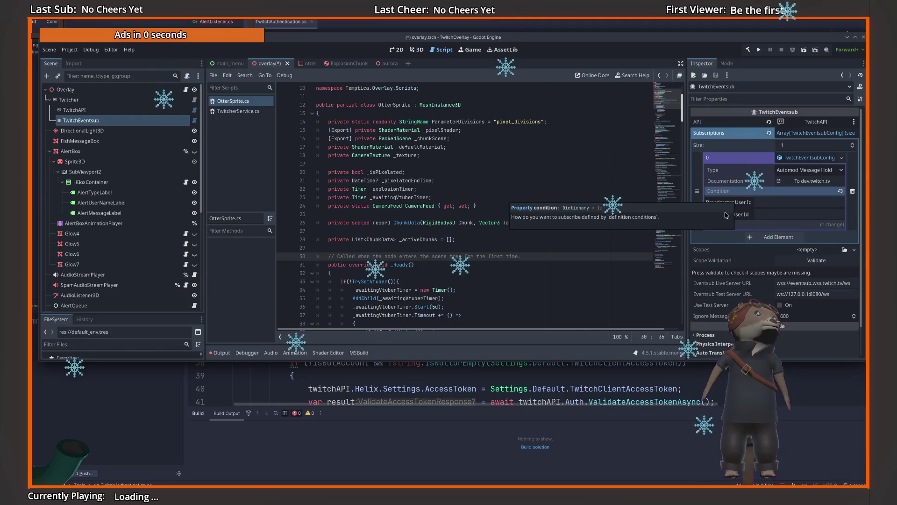
{"action": "key", "text": "alt+Tab"}
{"action": "key", "text": "alt+Tab"}
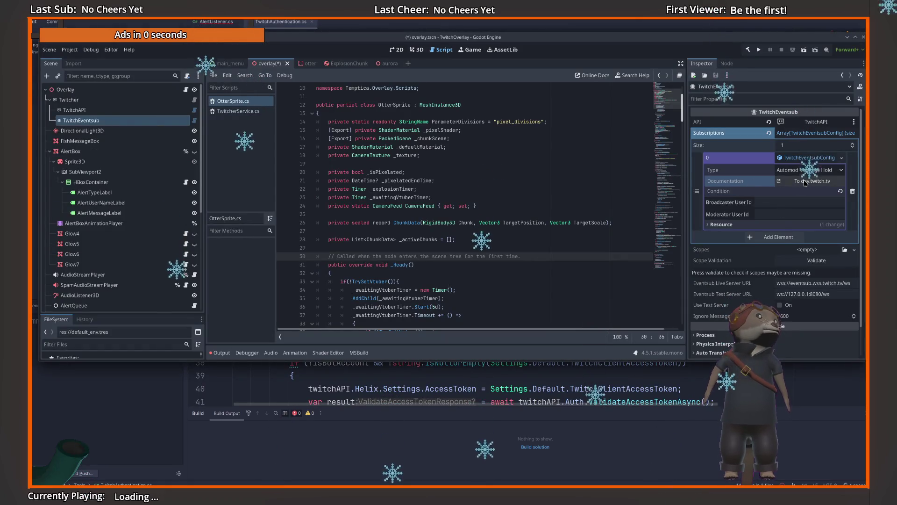
{"action": "left_click", "coordinate": [794, 170]}
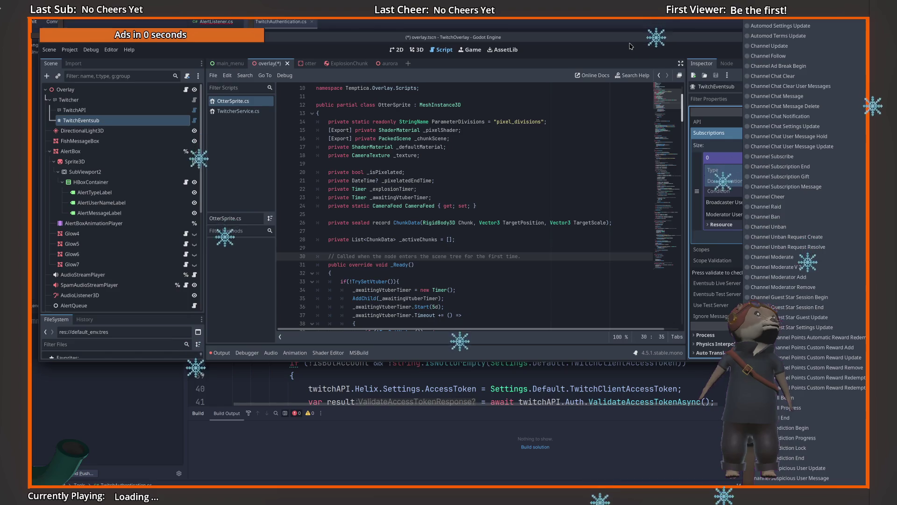
{"action": "key", "text": "alt+Tab"}
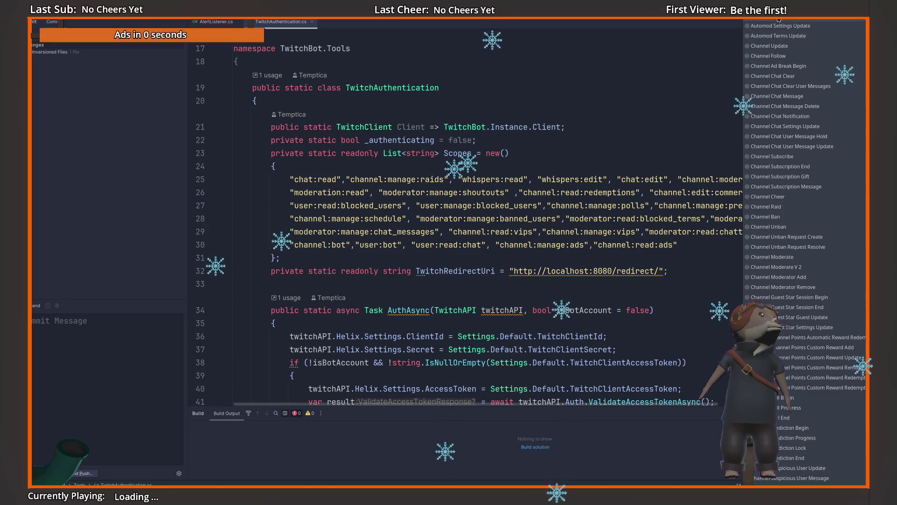
{"action": "left_click", "coordinate": [779, 57]}
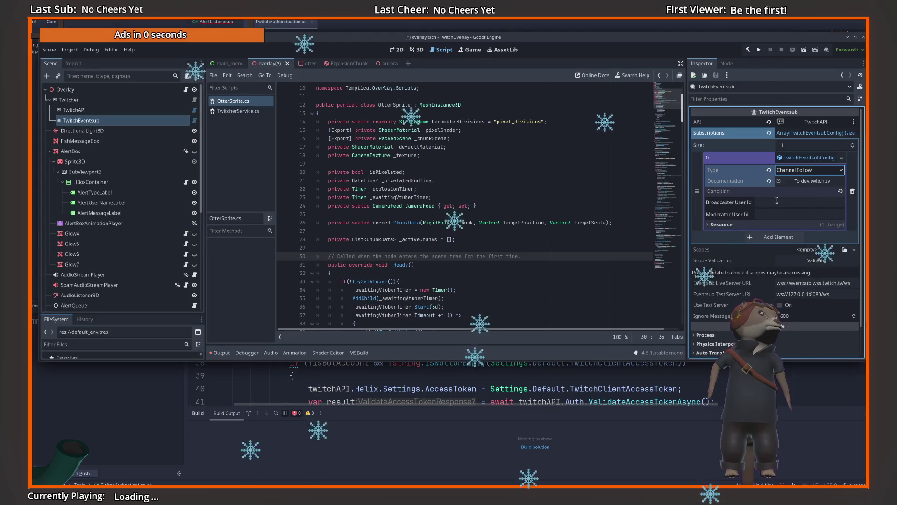
{"action": "left_click", "coordinate": [779, 202]}
{"action": "scroll", "coordinate": [433, 218], "scroll_direction": "down", "scroll_amount": 10}
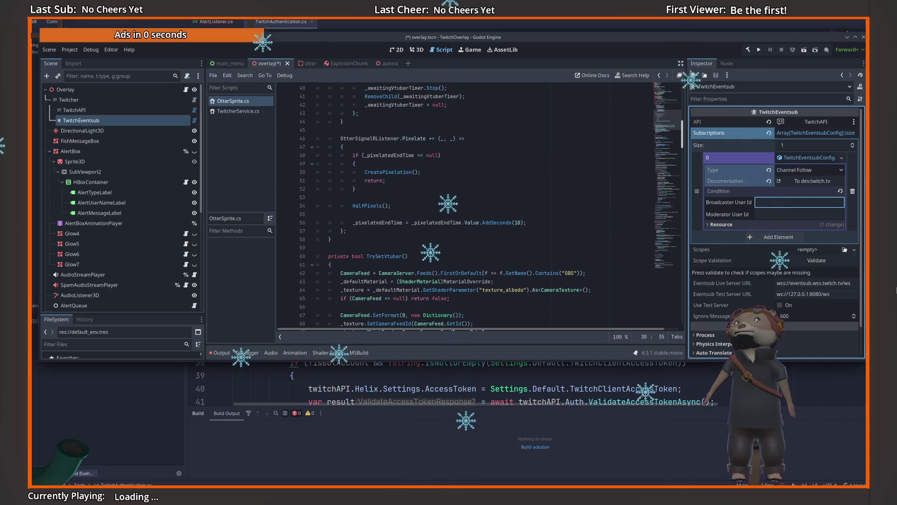
{"action": "key", "text": "alt+Tab"}
{"action": "scroll", "coordinate": [343, 275], "scroll_direction": "up", "scroll_amount": 5}
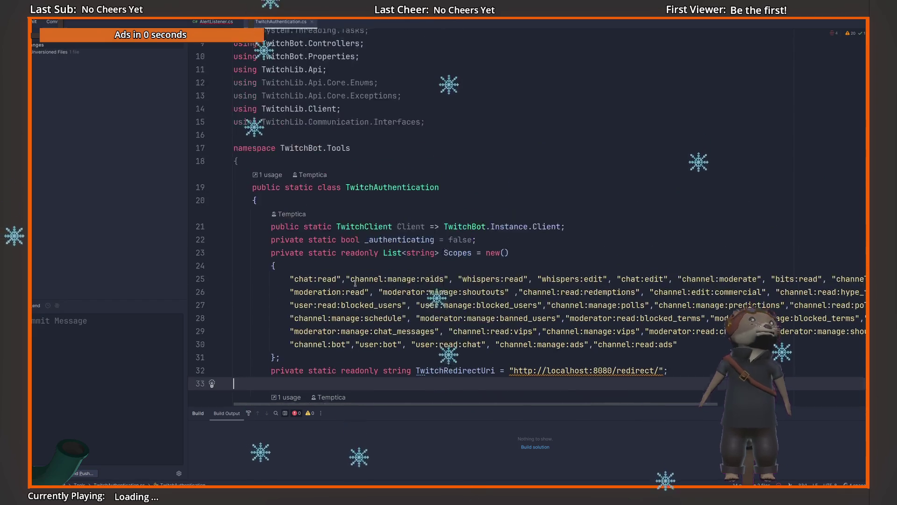
Review TwitchAuthentication.cs's isBotAccount and bot token handling, showing the project file tree
{"action": "scroll", "coordinate": [344, 275], "scroll_direction": "down", "scroll_amount": 6}
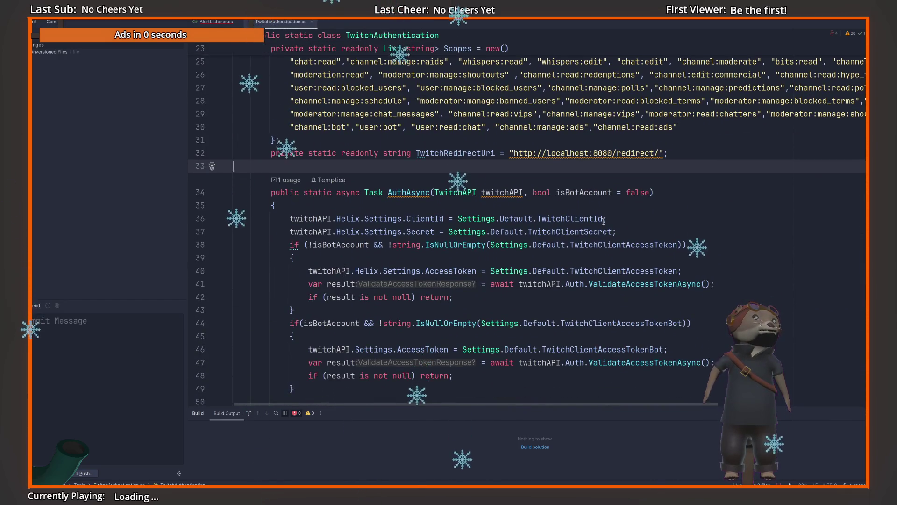
{"action": "scroll", "coordinate": [563, 264], "scroll_direction": "up", "scroll_amount": 2}
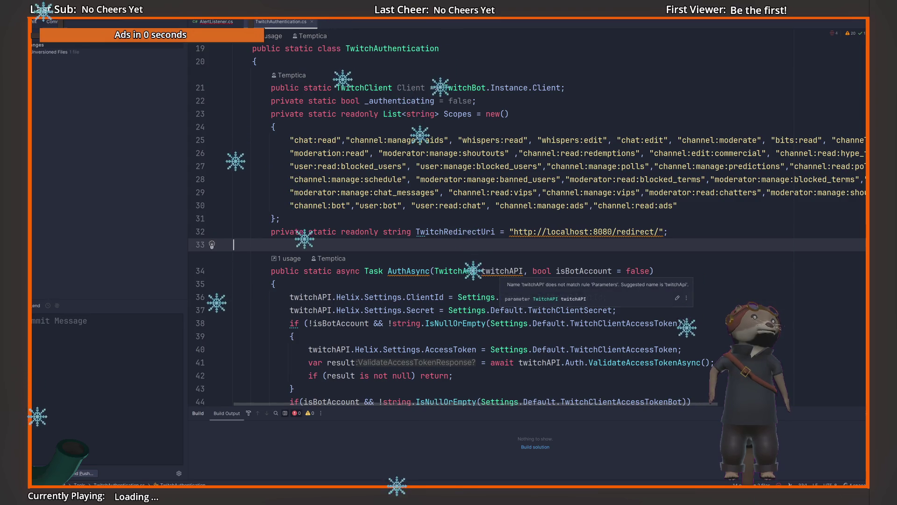
{"action": "scroll", "coordinate": [453, 273], "scroll_direction": "down", "scroll_amount": 2}
{"action": "left_click", "coordinate": [610, 192]}
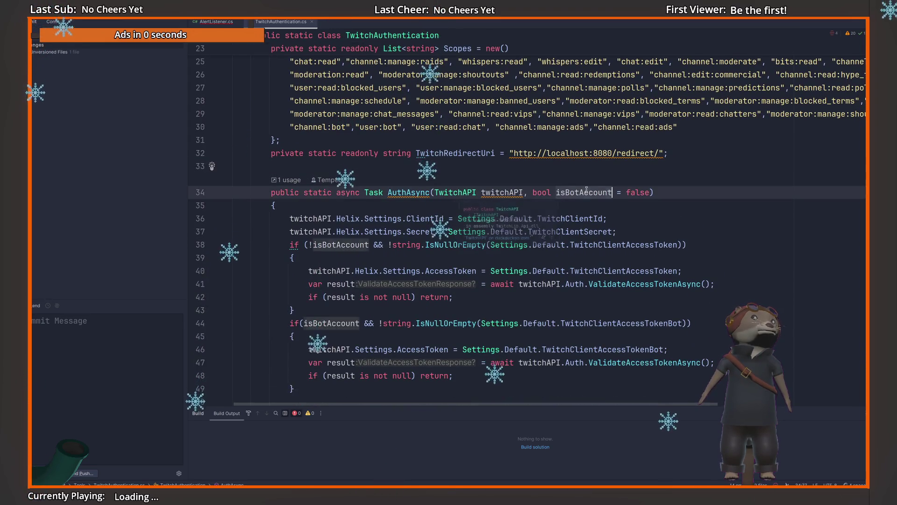
{"action": "scroll", "coordinate": [584, 201], "scroll_direction": "down", "scroll_amount": 1}
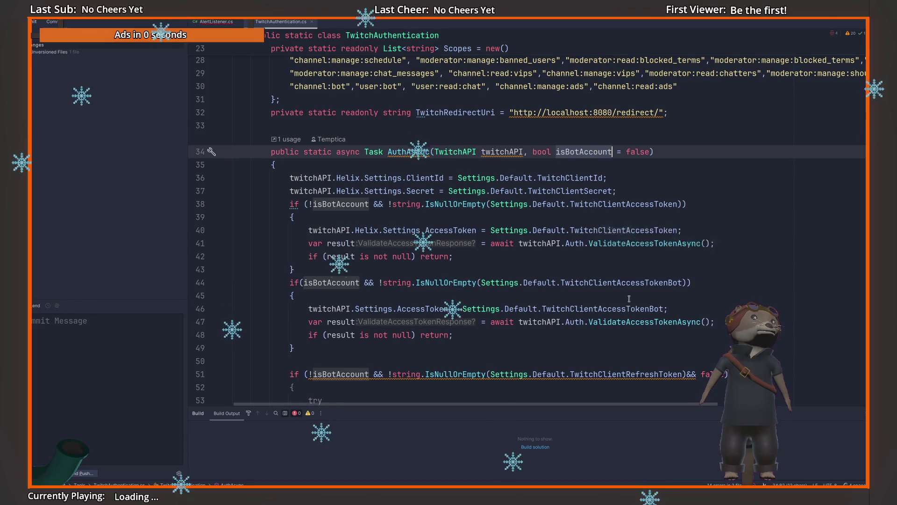
{"action": "scroll", "coordinate": [508, 318], "scroll_direction": "down", "scroll_amount": 1}
{"action": "left_click", "coordinate": [508, 318]}
{"action": "scroll", "coordinate": [508, 318], "scroll_direction": "down", "scroll_amount": 5}
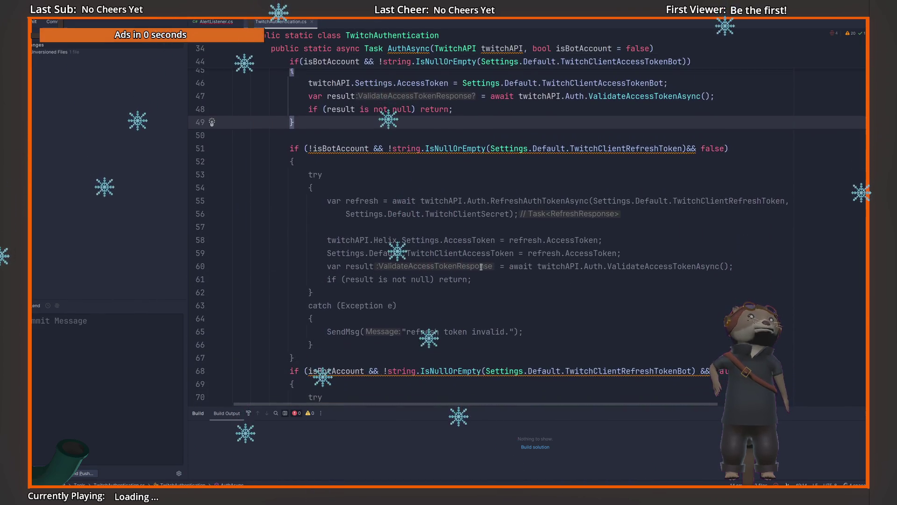
{"action": "key", "text": "alt+1"}
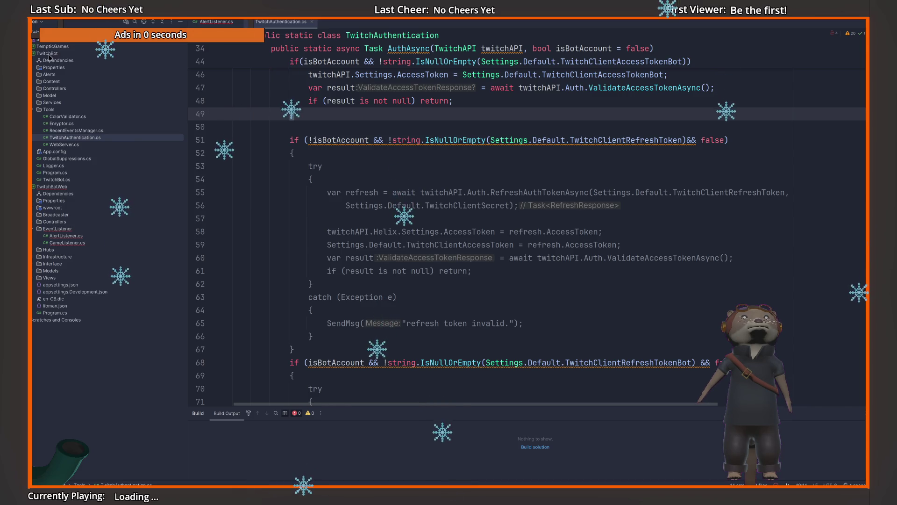
{"action": "scroll", "coordinate": [456, 305], "scroll_direction": "down", "scroll_amount": 1}
{"action": "scroll", "coordinate": [456, 304], "scroll_direction": "down", "scroll_amount": 5}
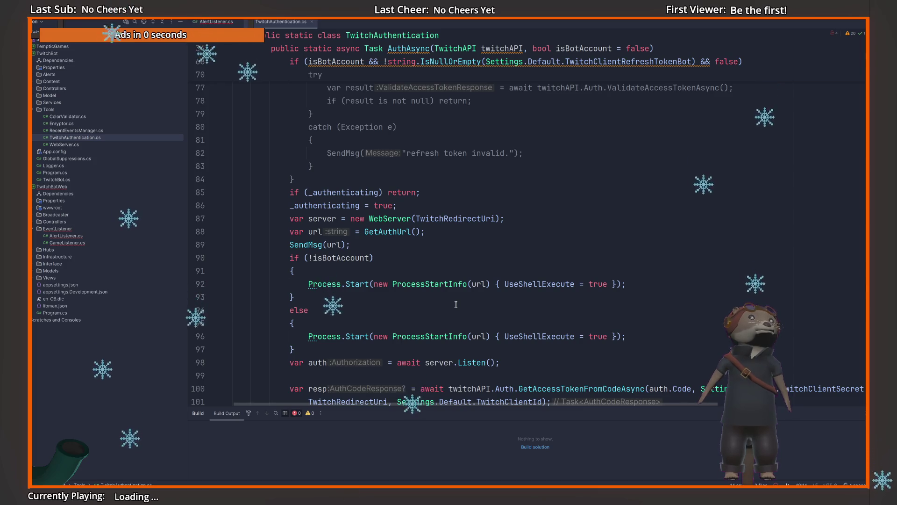
{"action": "scroll", "coordinate": [456, 304], "scroll_direction": "down", "scroll_amount": 2}
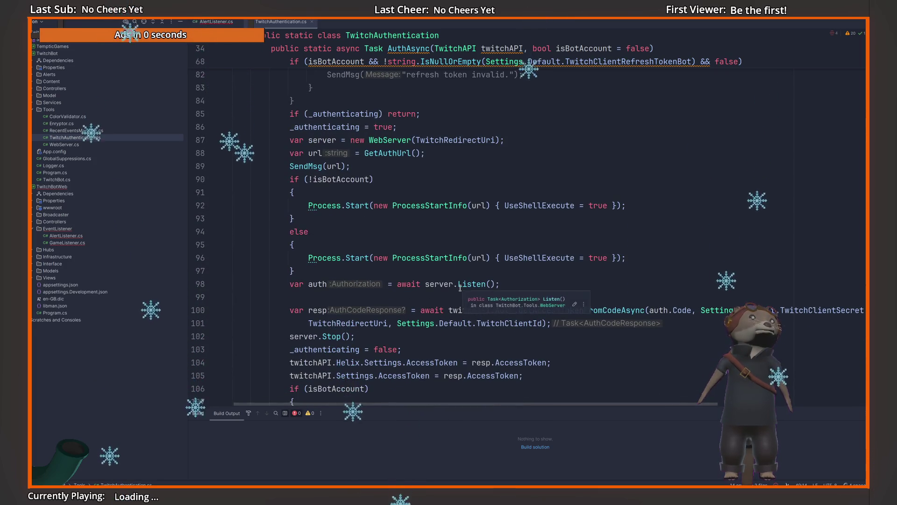
{"action": "mouse_move", "coordinate": [429, 262]}
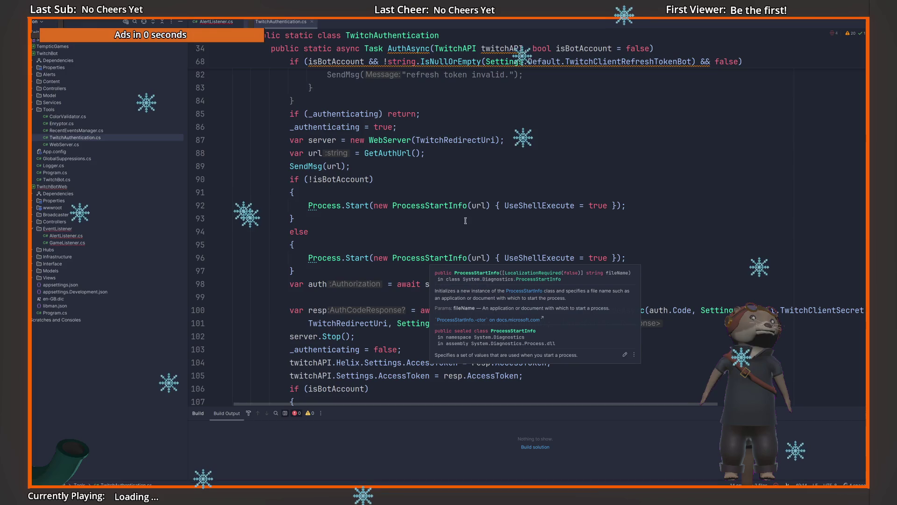
{"action": "scroll", "coordinate": [579, 238], "scroll_direction": "down", "scroll_amount": 2}
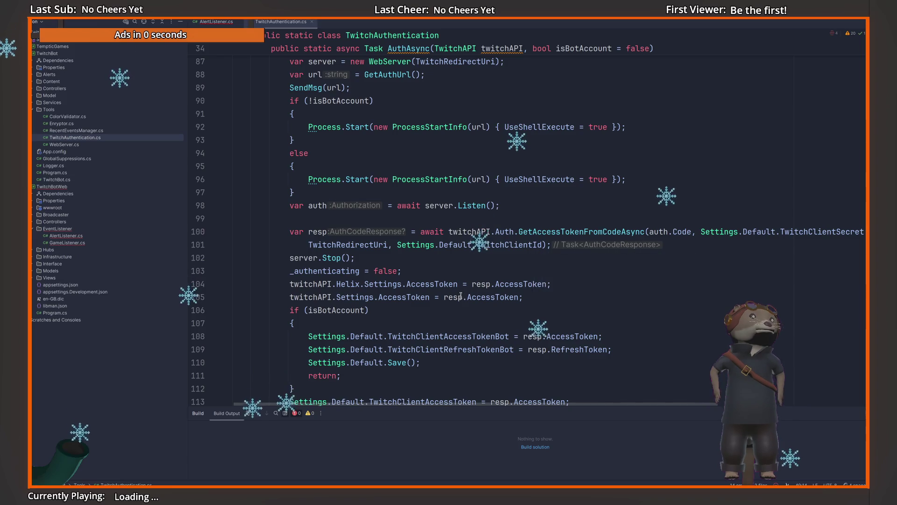
{"action": "left_click", "coordinate": [480, 257]}
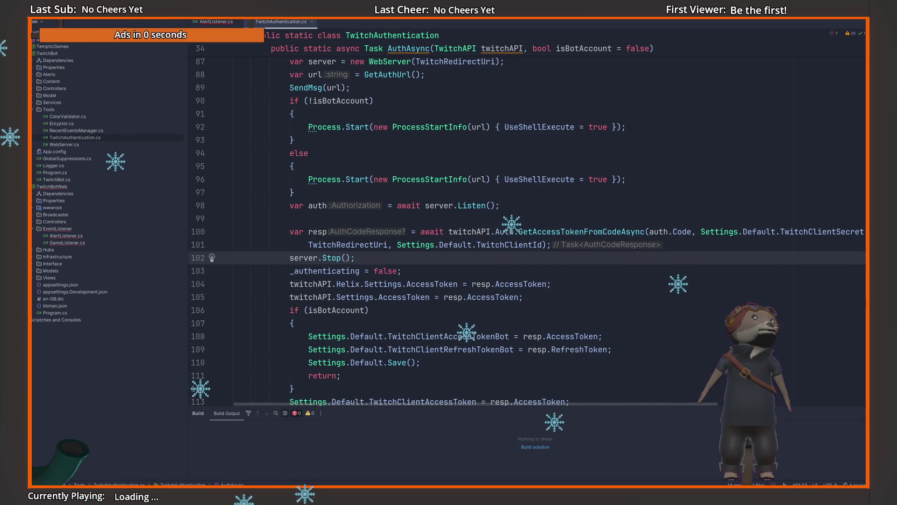
{"action": "left_click", "coordinate": [515, 161]}
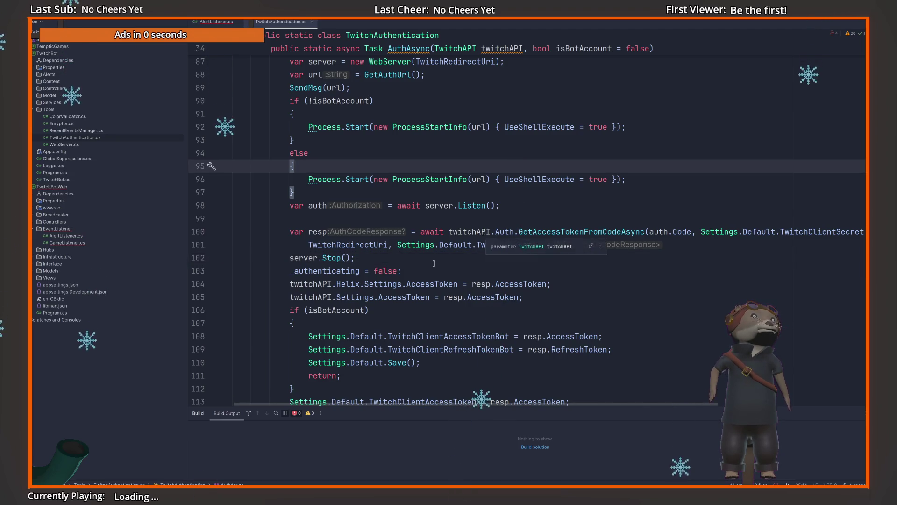
{"action": "scroll", "coordinate": [447, 254], "scroll_direction": "down", "scroll_amount": 6}
{"action": "scroll", "coordinate": [274, 237], "scroll_direction": "up", "scroll_amount": 5}
Open TwitchBot.cs and copy its ChannelID value for the subscription settings
{"action": "double_click", "coordinate": [57, 180]}
{"action": "scroll", "coordinate": [442, 299], "scroll_direction": "down", "scroll_amount": 3}
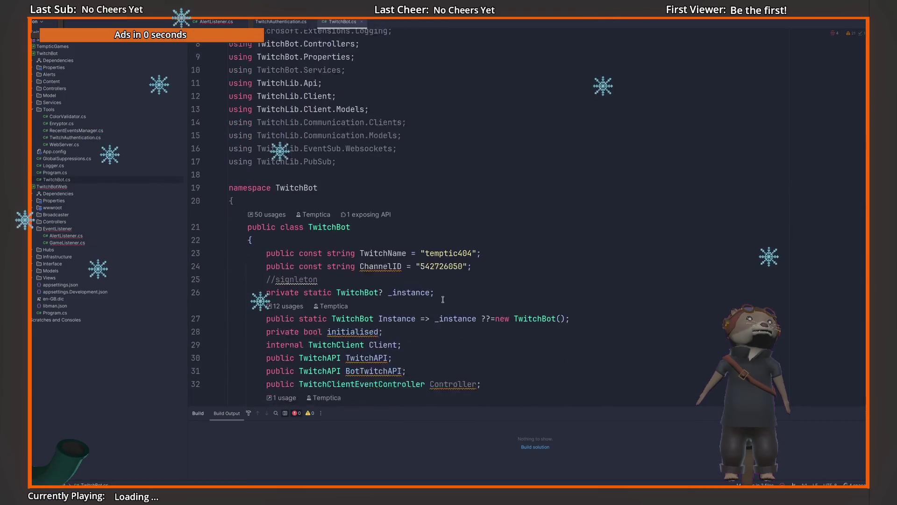
{"action": "scroll", "coordinate": [443, 299], "scroll_direction": "down", "scroll_amount": 2}
{"action": "double_click", "coordinate": [449, 232]}
{"action": "key", "text": "alt+Tab"}
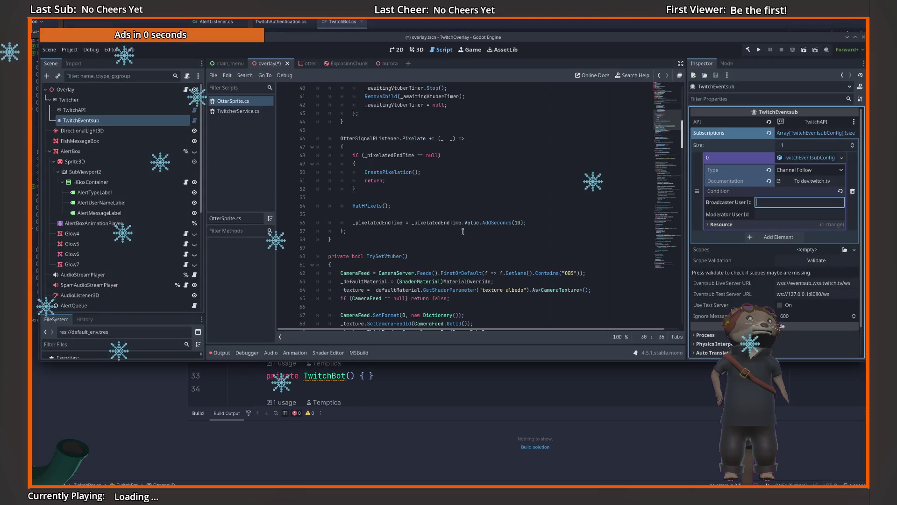
Save the scene and add a second subscription of type Channel Ad Break Begin
{"action": "key", "text": "ctrl+s"}
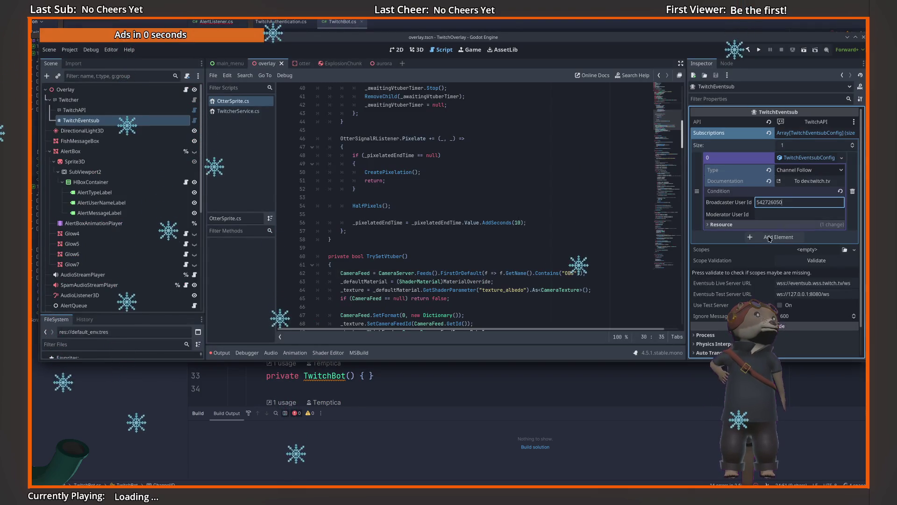
{"action": "left_click", "coordinate": [762, 238]}
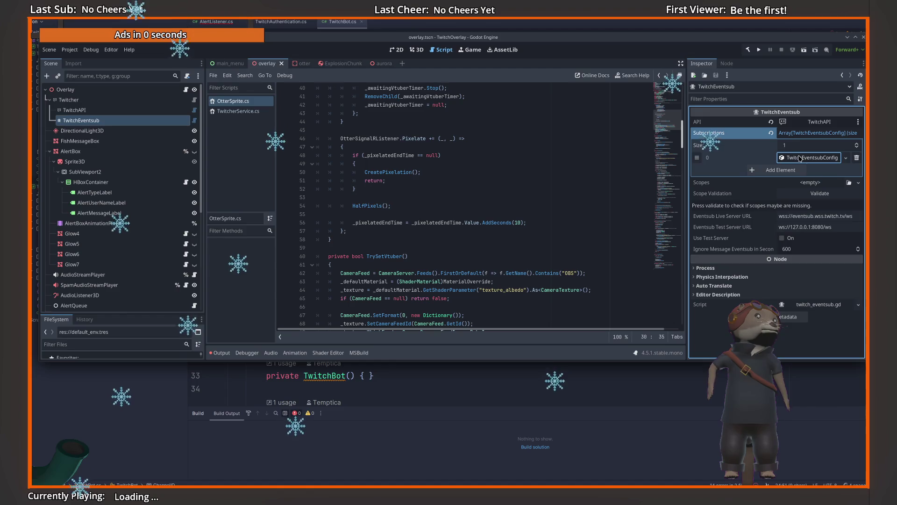
{"action": "left_click", "coordinate": [793, 172]}
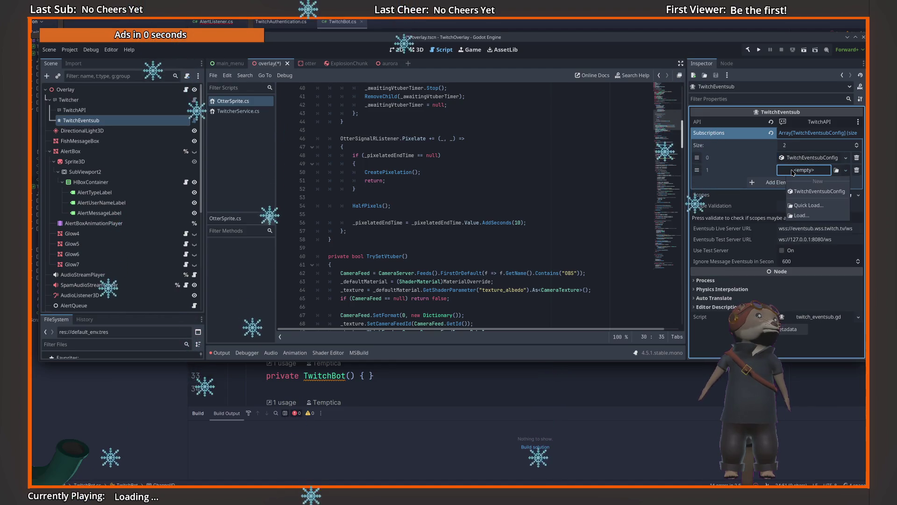
{"action": "left_click", "coordinate": [804, 191]}
{"action": "left_click", "coordinate": [803, 169]}
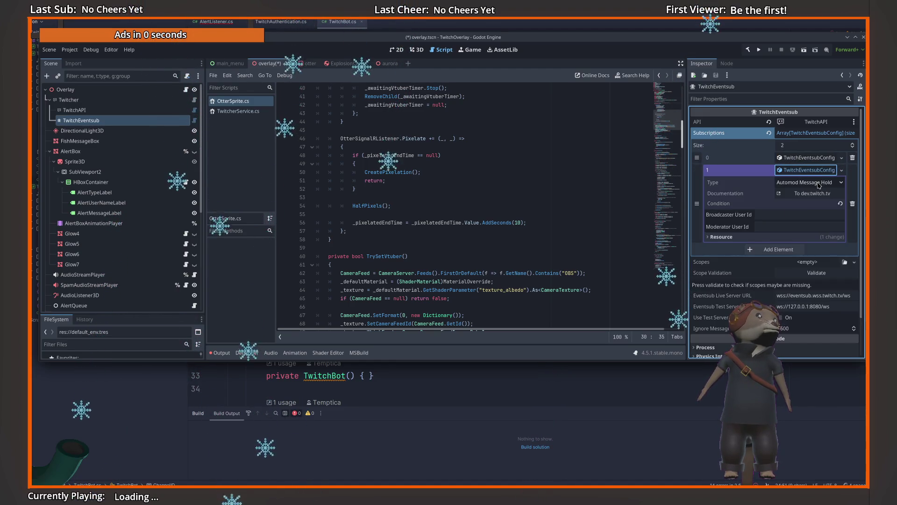
{"action": "left_click", "coordinate": [818, 183]}
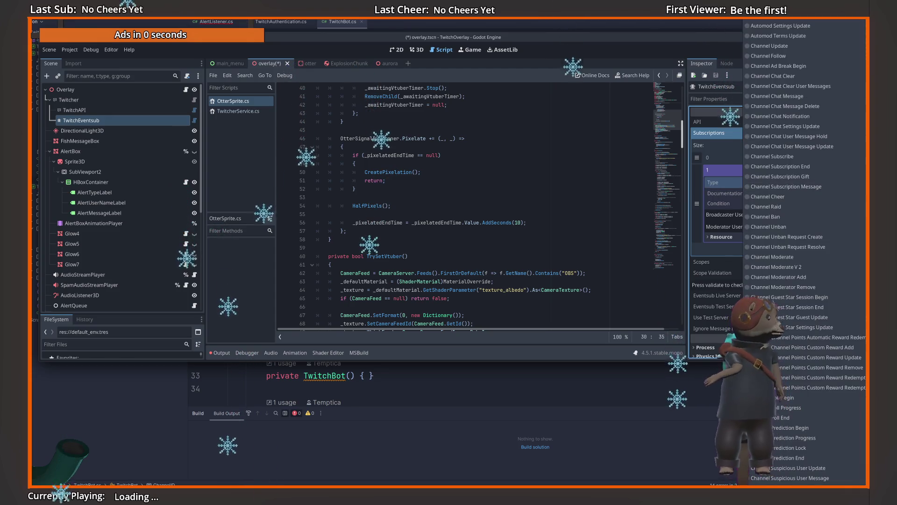
{"action": "left_click", "coordinate": [781, 67]}
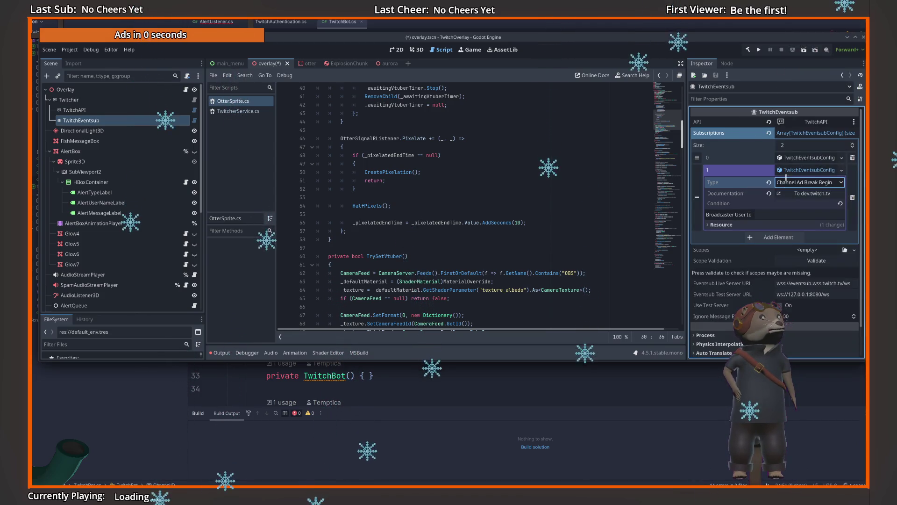
Confirm the second entry stays Channel Ad Break Begin and compare it with the Channel Follow entry
{"action": "left_click", "coordinate": [810, 172]}
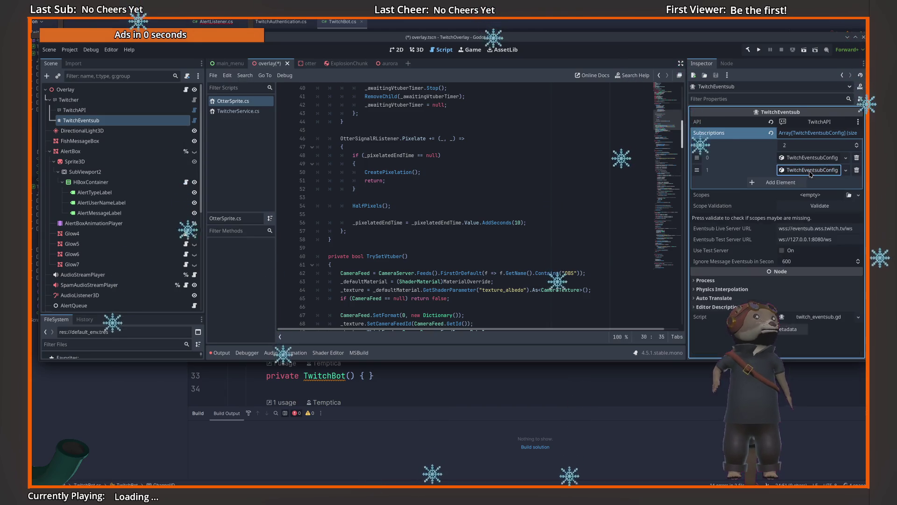
{"action": "left_click", "coordinate": [811, 171]}
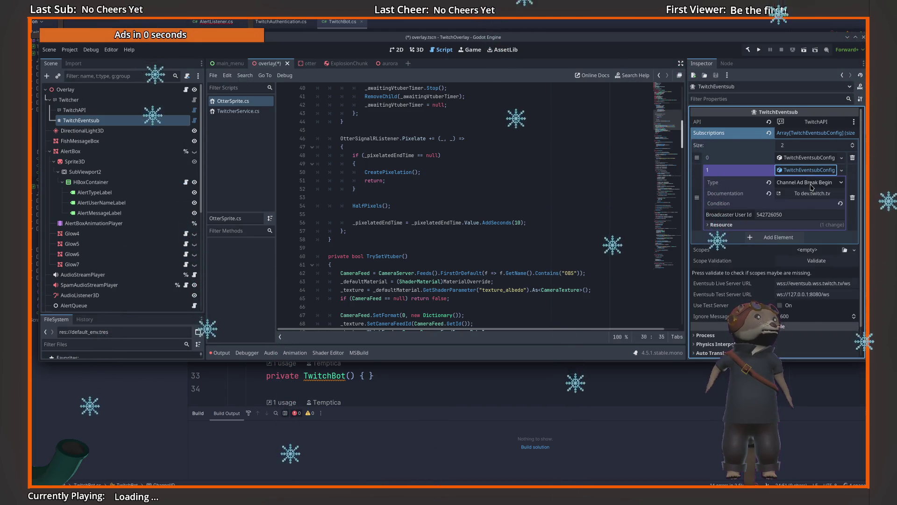
{"action": "left_click", "coordinate": [812, 183]}
{"action": "left_click", "coordinate": [811, 183]}
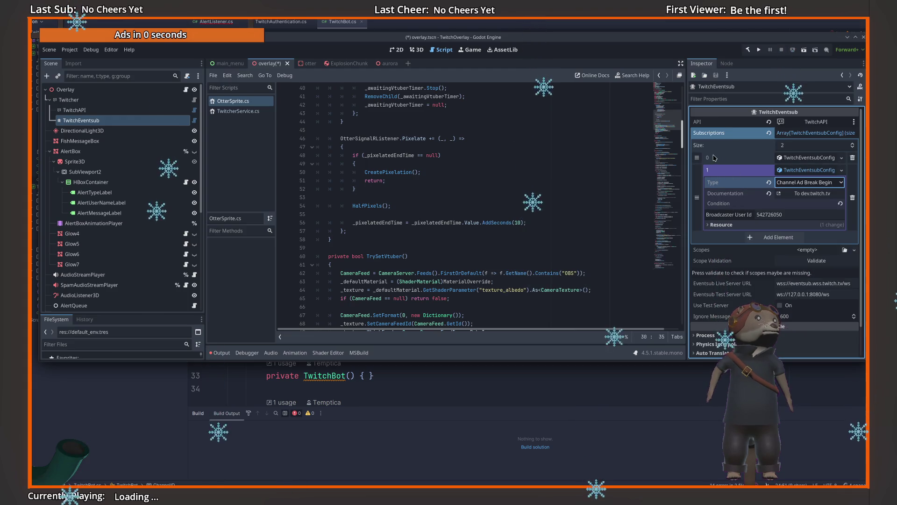
{"action": "left_click", "coordinate": [806, 159]}
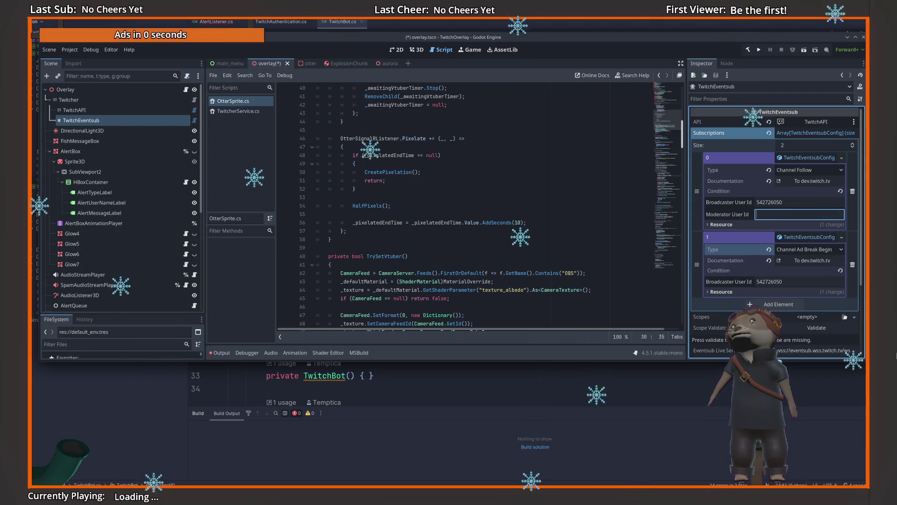
{"action": "key", "text": "alt+Tab"}
Review the TwitchBot instance code, then enter the user ID into Channel Follow's Moderator User Id
{"action": "key", "text": "Down"}
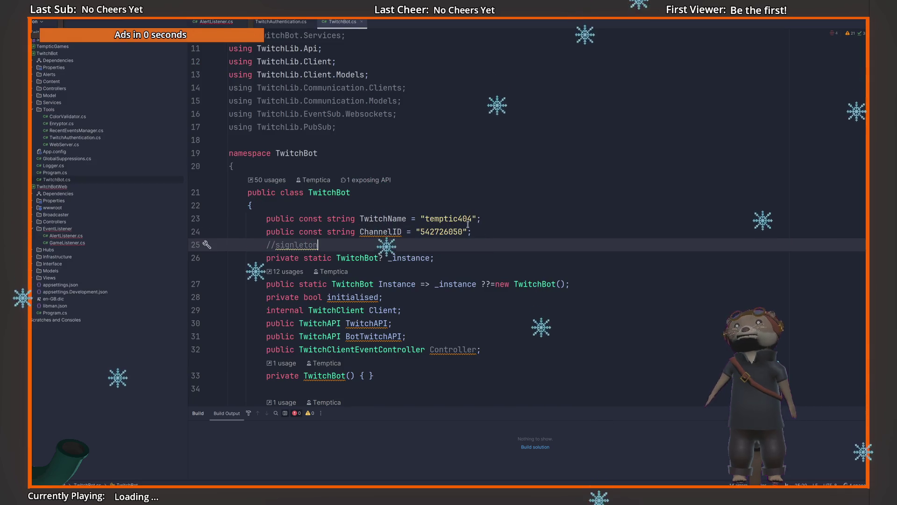
{"action": "scroll", "coordinate": [516, 210], "scroll_direction": "down", "scroll_amount": 3}
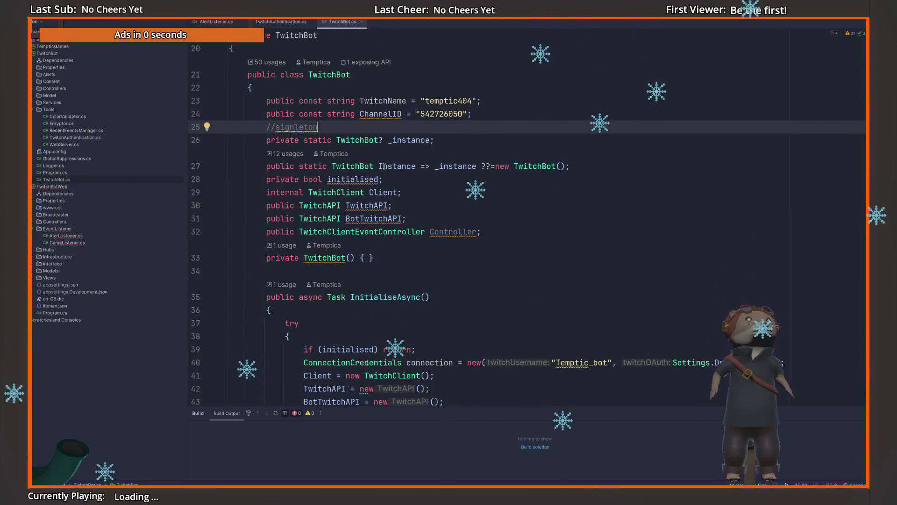
{"action": "left_click", "coordinate": [365, 139]}
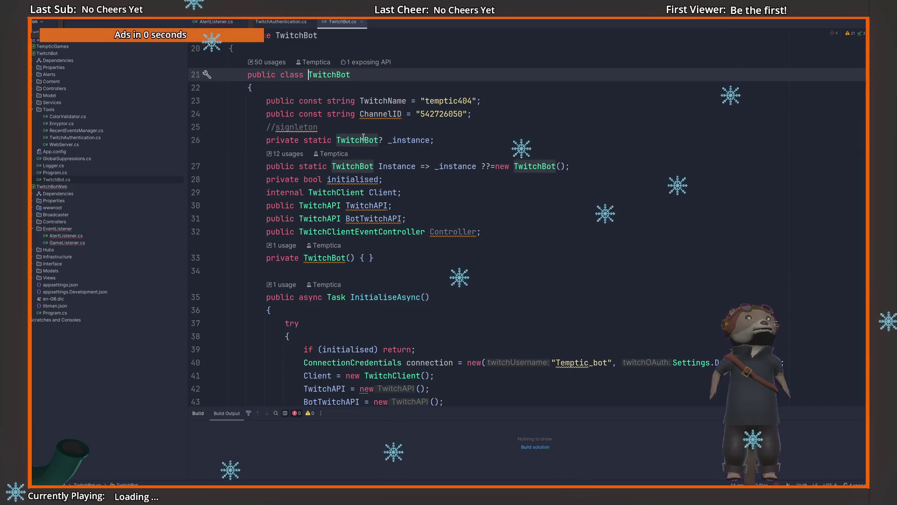
{"action": "scroll", "coordinate": [481, 141], "scroll_direction": "down", "scroll_amount": 2}
{"action": "scroll", "coordinate": [481, 141], "scroll_direction": "down", "scroll_amount": 4}
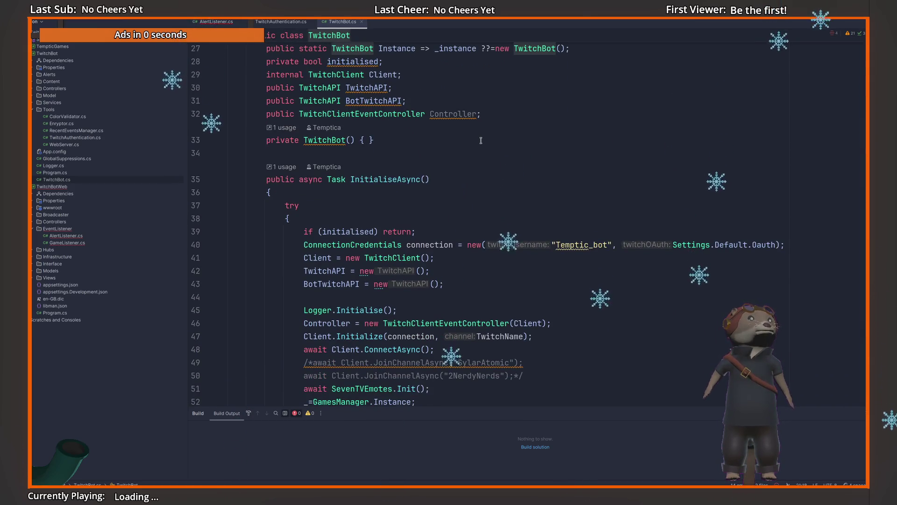
{"action": "scroll", "coordinate": [481, 140], "scroll_direction": "up", "scroll_amount": 5}
{"action": "scroll", "coordinate": [481, 140], "scroll_direction": "up", "scroll_amount": 6}
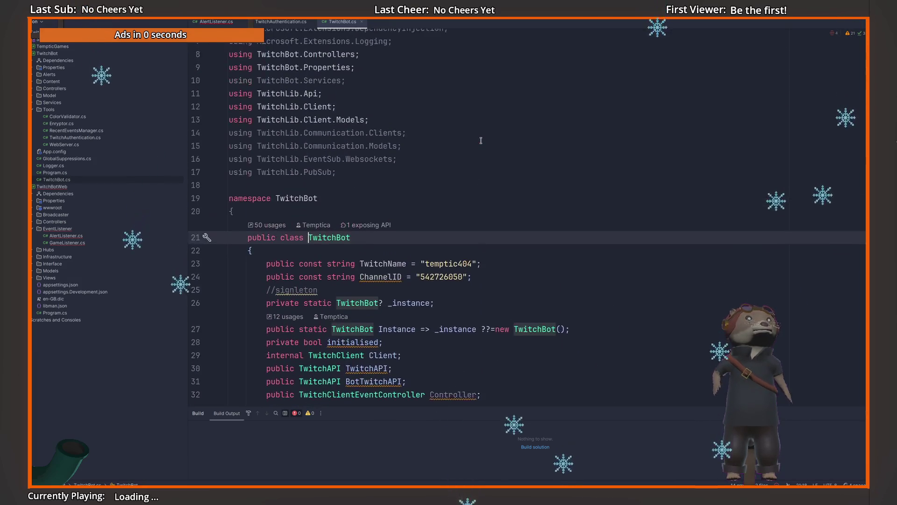
{"action": "key", "text": "alt+Tab"}
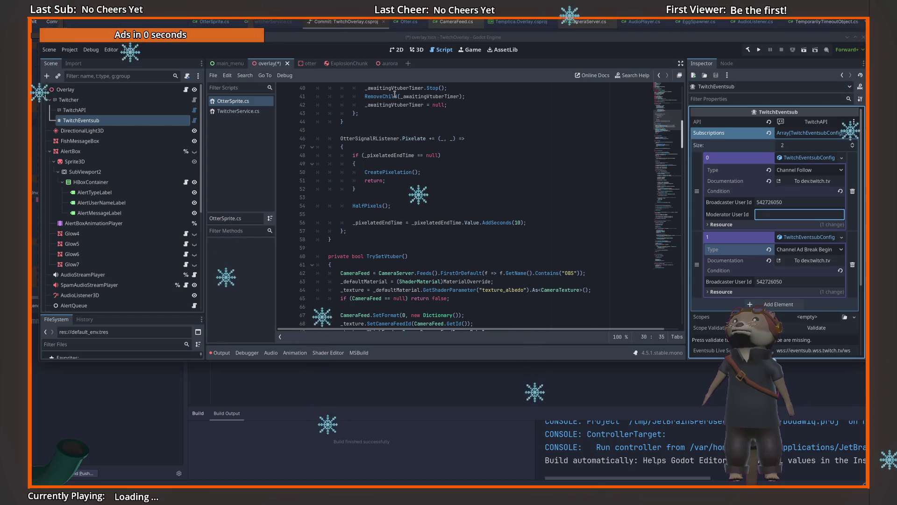
{"action": "type", "text": "714505079"}
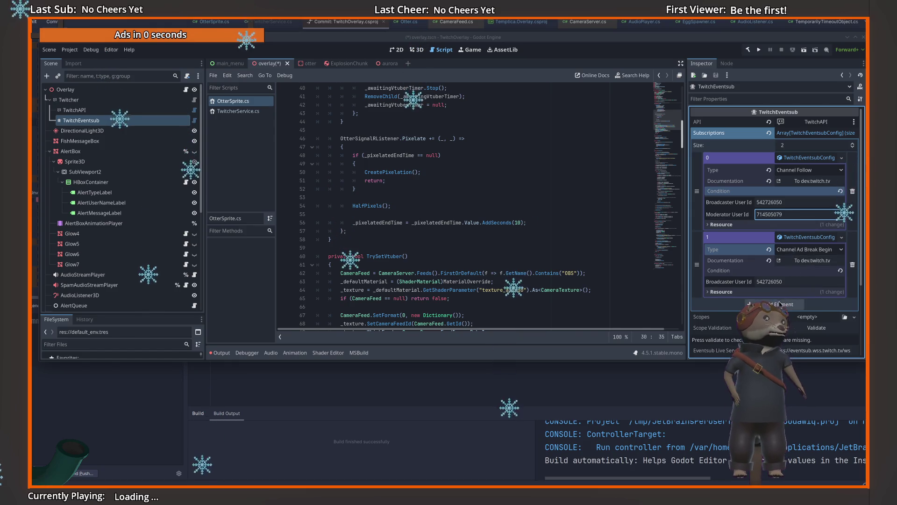
Add a third TwitchEventsubConfig entry of type Channel Chat Message and open its Twitch docs
{"action": "scroll", "coordinate": [800, 236], "scroll_direction": "down", "scroll_amount": 2}
{"action": "left_click", "coordinate": [804, 244]}
{"action": "left_click", "coordinate": [804, 244]}
{"action": "left_click", "coordinate": [811, 266]}
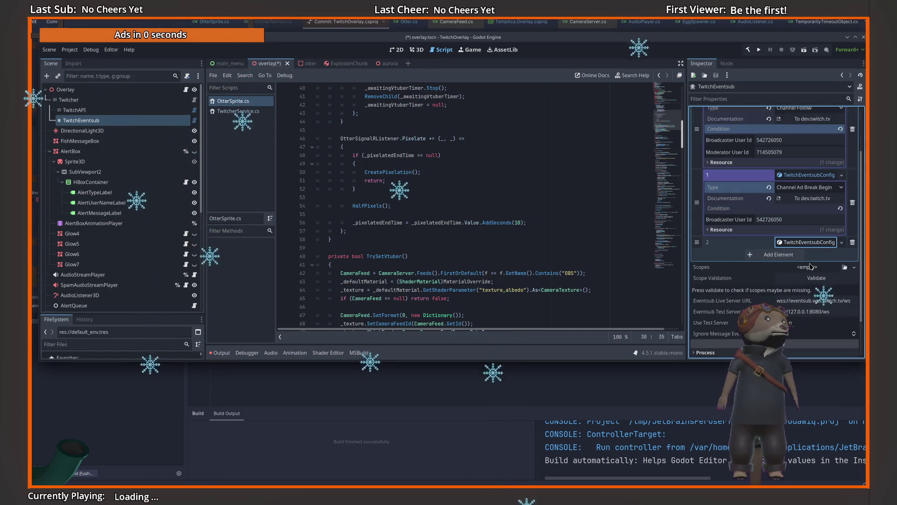
{"action": "left_click", "coordinate": [804, 242]}
{"action": "left_click", "coordinate": [809, 255]}
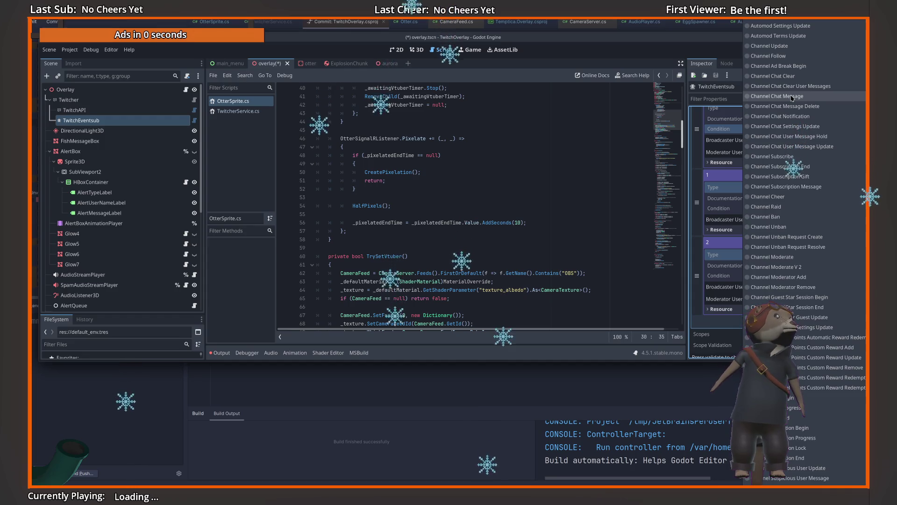
{"action": "left_click", "coordinate": [793, 97]}
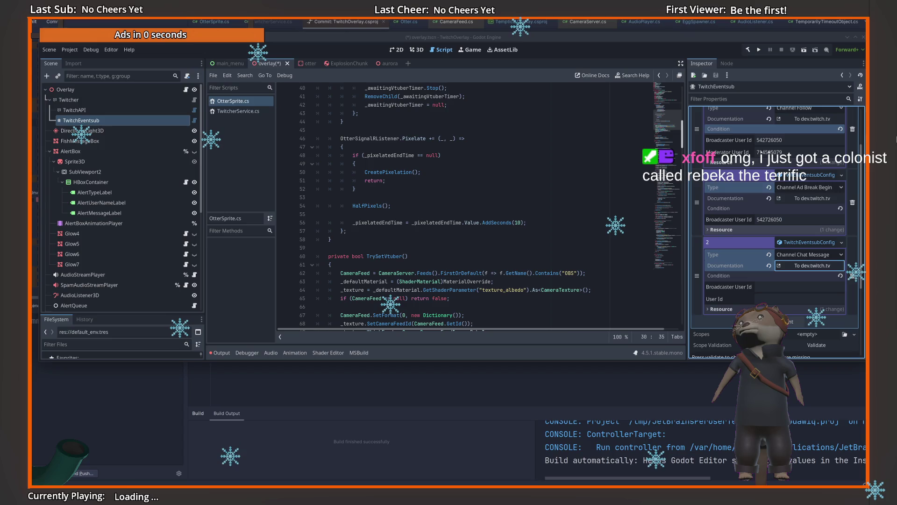
{"action": "left_click", "coordinate": [811, 265]}
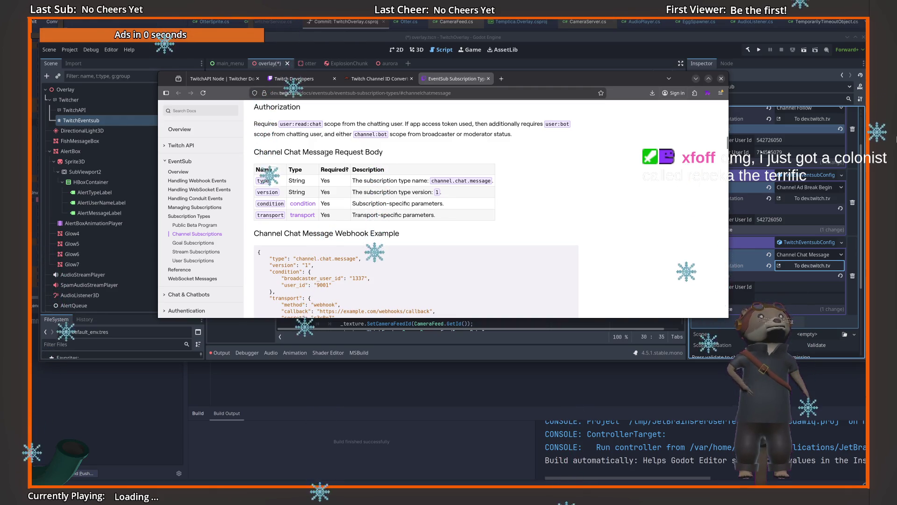
Check the channel.chat.message request body and webhook example for required conditions, then minimize the browser
{"action": "scroll", "coordinate": [356, 181], "scroll_direction": "up", "scroll_amount": 3}
{"action": "scroll", "coordinate": [356, 181], "scroll_direction": "up", "scroll_amount": 2}
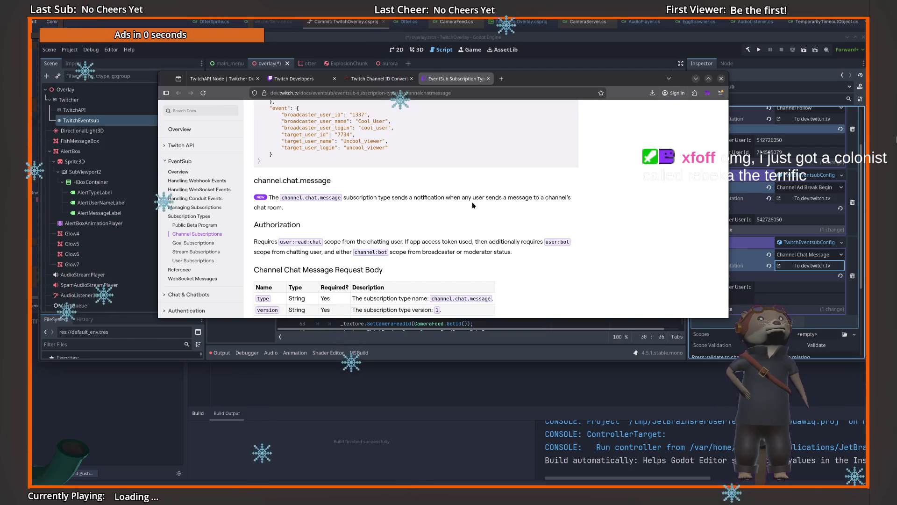
{"action": "scroll", "coordinate": [474, 205], "scroll_direction": "up", "scroll_amount": 2}
{"action": "scroll", "coordinate": [455, 220], "scroll_direction": "down", "scroll_amount": 10}
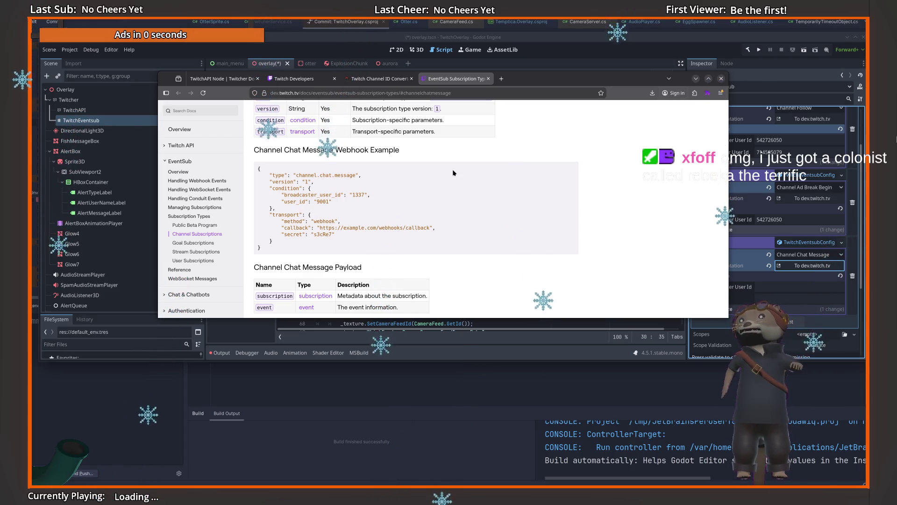
{"action": "scroll", "coordinate": [525, 205], "scroll_direction": "down", "scroll_amount": 3}
{"action": "scroll", "coordinate": [515, 190], "scroll_direction": "up", "scroll_amount": 3}
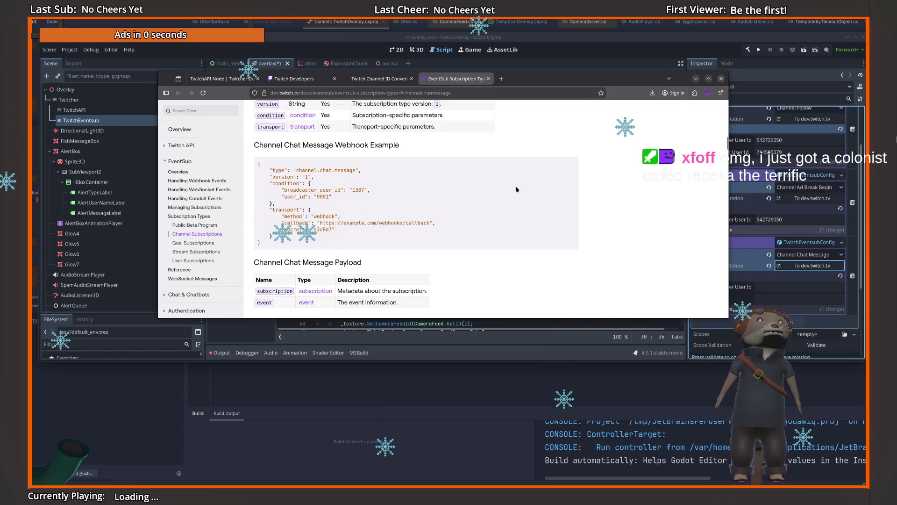
{"action": "left_click", "coordinate": [697, 79]}
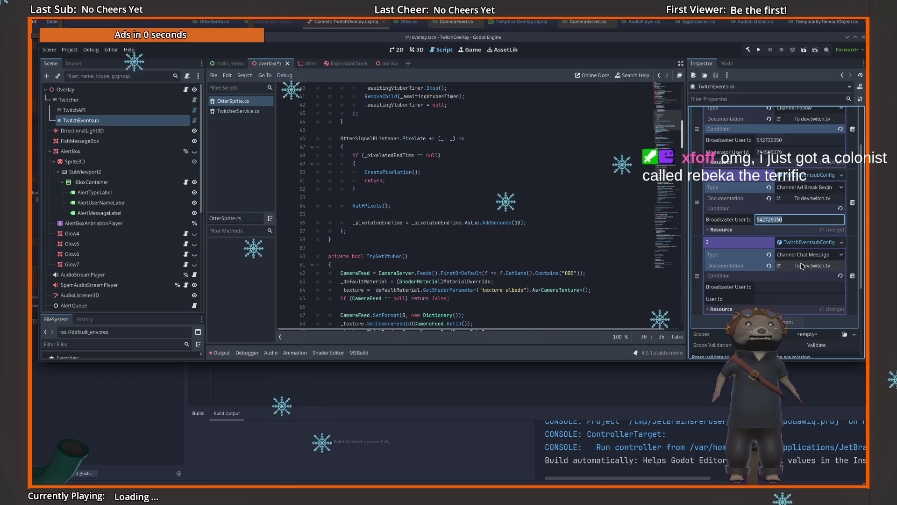
Paste the broadcaster ID into the chat entry and add entry 3 as Channel Subscribe
{"action": "left_click", "coordinate": [786, 287]}
{"action": "type", "text": "542726050"}
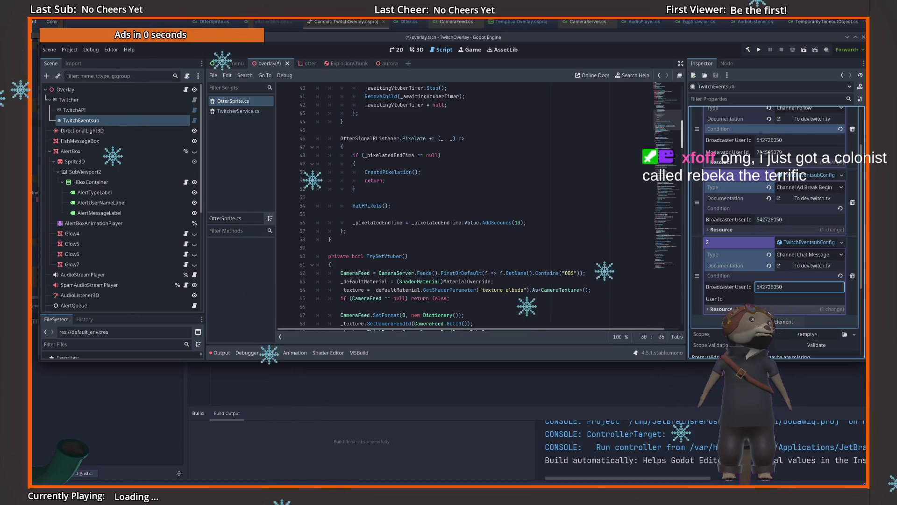
{"action": "left_click", "coordinate": [790, 321]}
{"action": "left_click", "coordinate": [808, 322]}
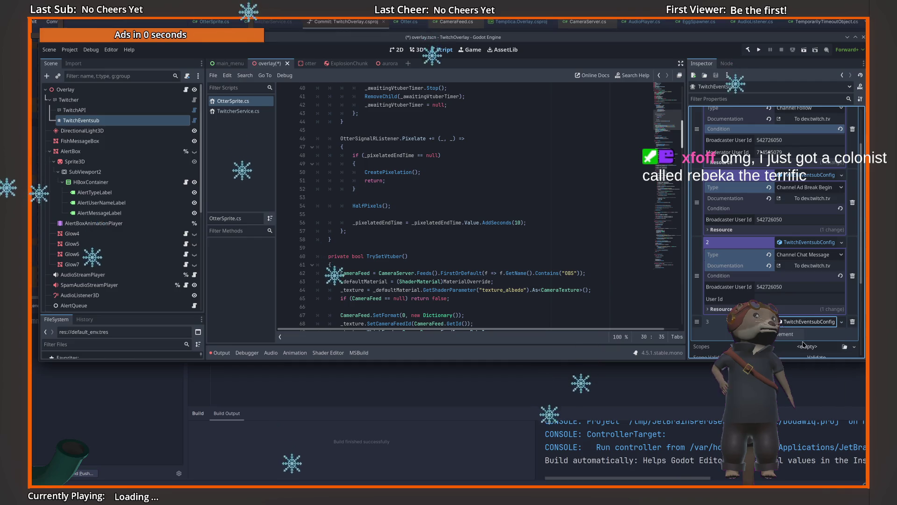
{"action": "left_click", "coordinate": [804, 334]}
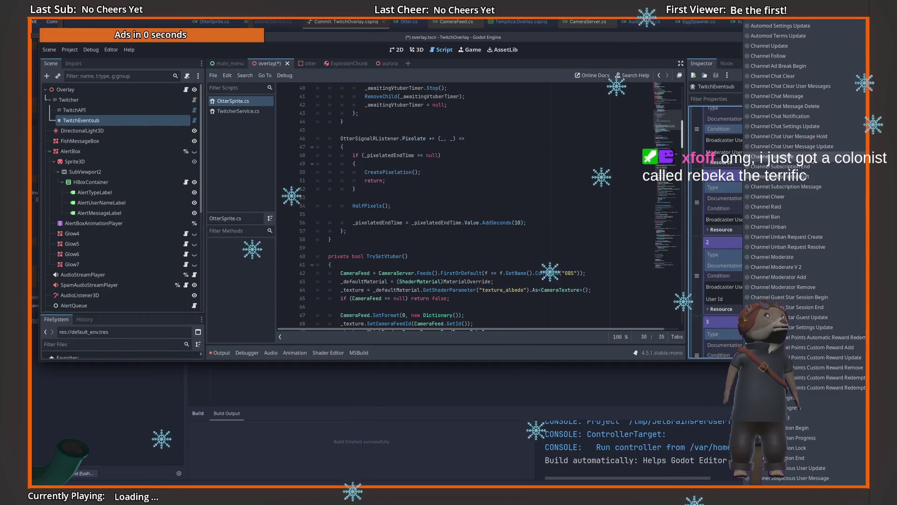
{"action": "left_click", "coordinate": [813, 156]}
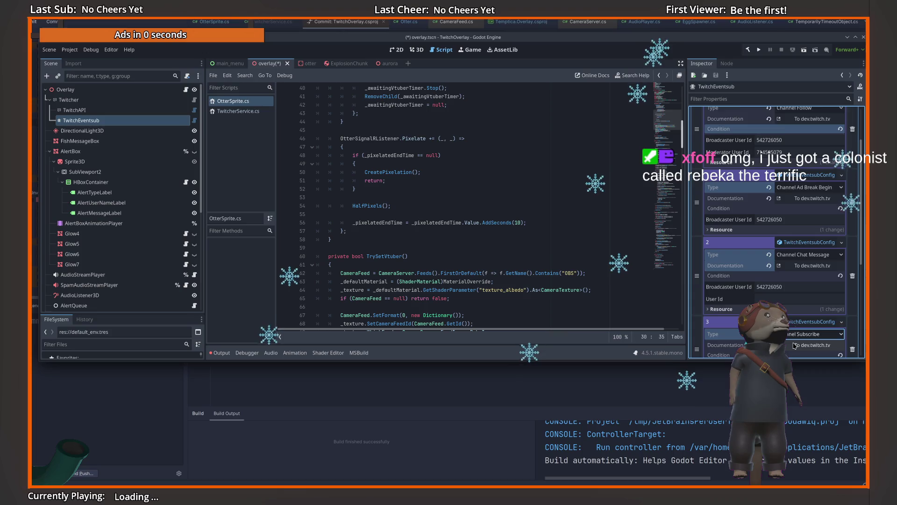
Give entry 3 the broadcaster ID and add entry 4 as Channel Subscription Gift with that ID
{"action": "scroll", "coordinate": [772, 322], "scroll_direction": "down", "scroll_amount": 3}
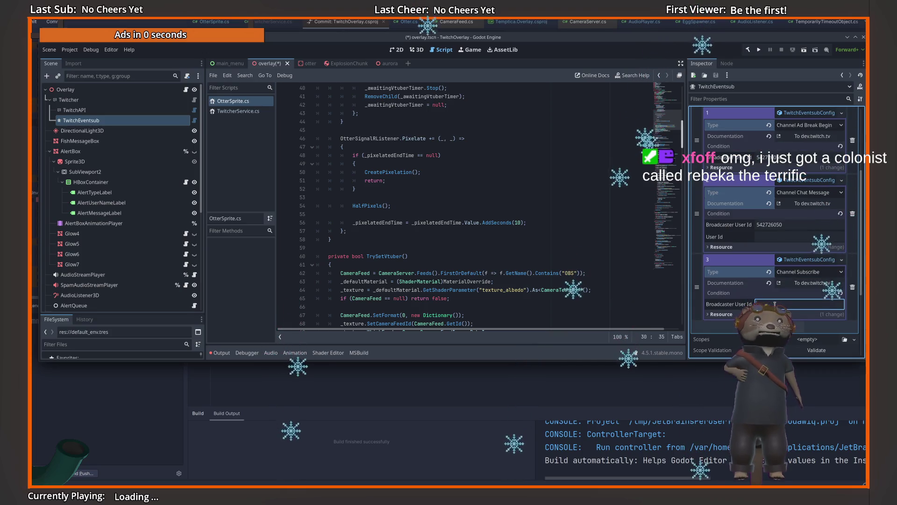
{"action": "left_click", "coordinate": [776, 304]}
{"action": "key", "text": "ctrl+v"}
{"action": "scroll", "coordinate": [776, 289], "scroll_direction": "down", "scroll_amount": 3}
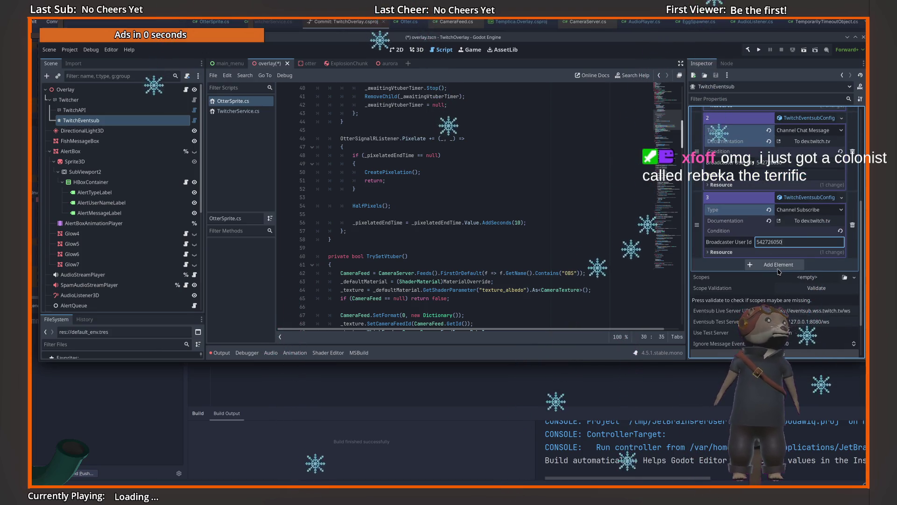
{"action": "left_click", "coordinate": [778, 269]}
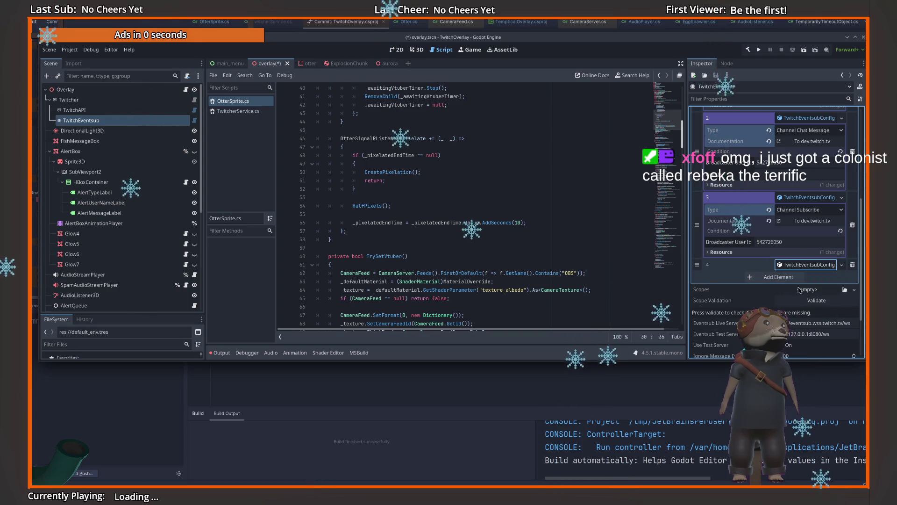
{"action": "left_click", "coordinate": [807, 265]}
{"action": "left_click", "coordinate": [811, 277]}
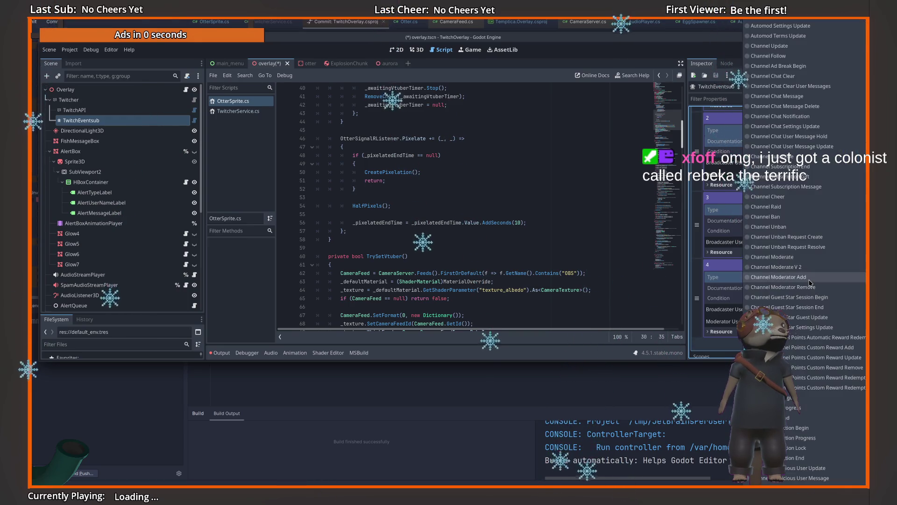
{"action": "left_click", "coordinate": [790, 176]}
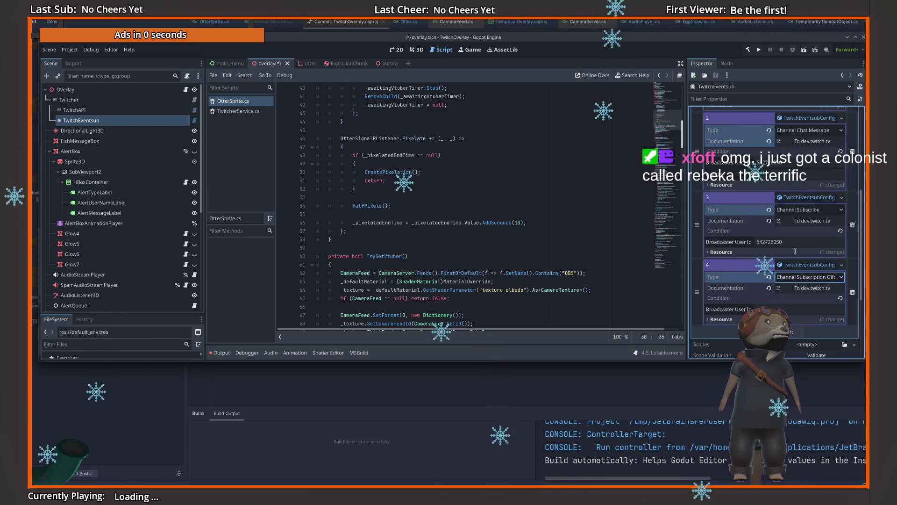
{"action": "type", "text": "542726050"}
Add a fifth subscription entry as a new TwitchEventsubConfig
{"action": "scroll", "coordinate": [788, 309], "scroll_direction": "down", "scroll_amount": 1}
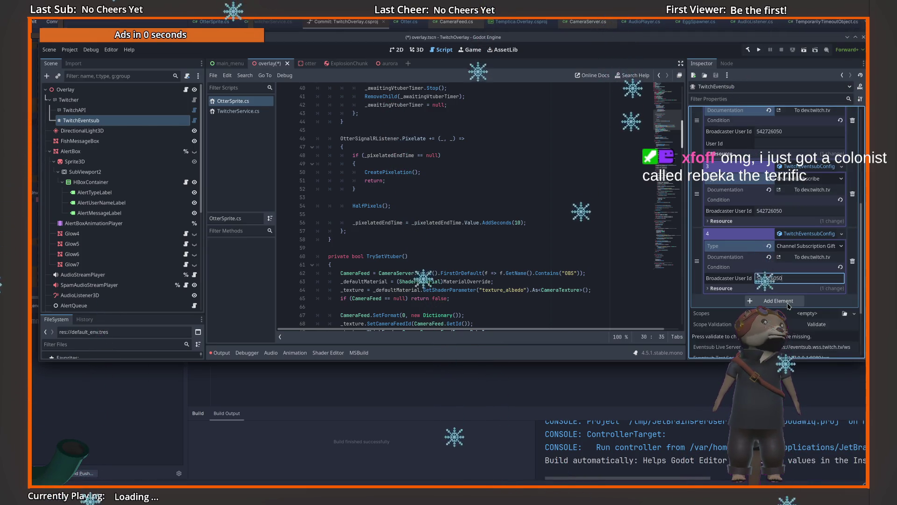
{"action": "left_click", "coordinate": [788, 304]}
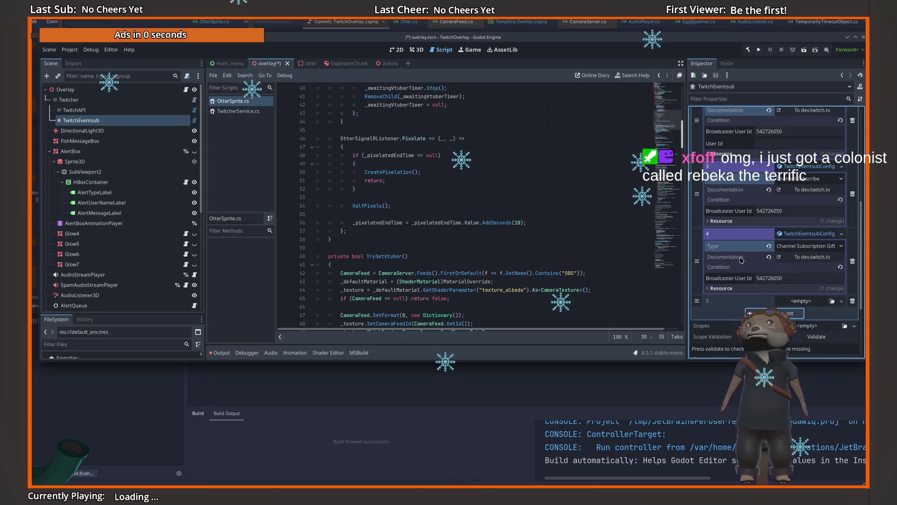
{"action": "scroll", "coordinate": [748, 264], "scroll_direction": "up", "scroll_amount": 4}
{"action": "scroll", "coordinate": [739, 259], "scroll_direction": "down", "scroll_amount": 5}
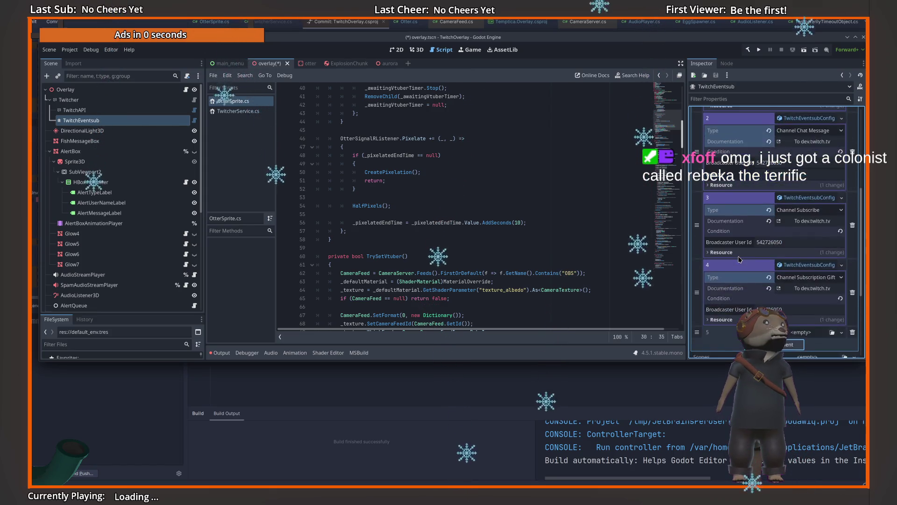
{"action": "left_click", "coordinate": [779, 313]}
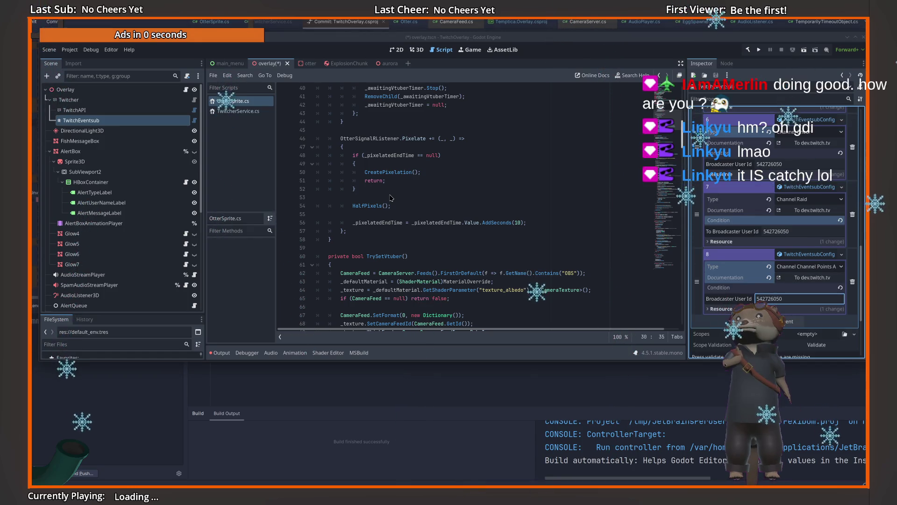
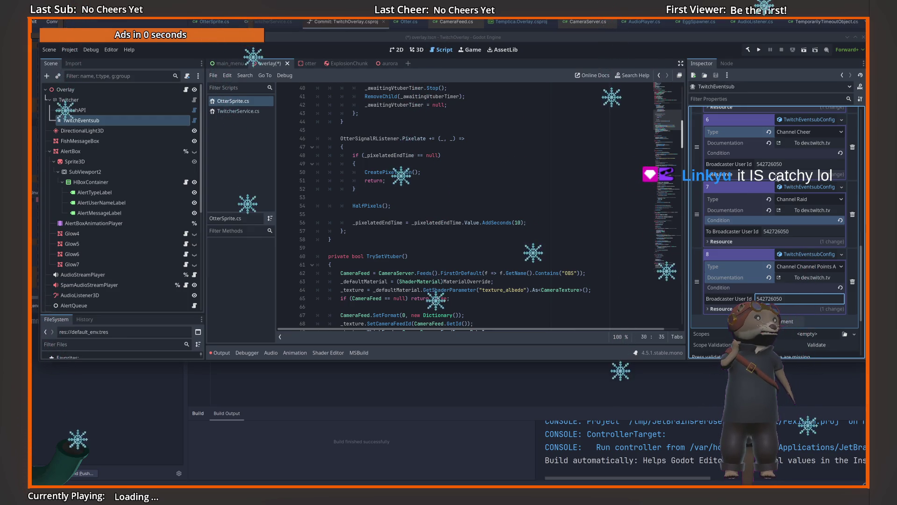
Copy the broadcaster user id, then add element 9 as a Channel Points reward config with that id
{"action": "scroll", "coordinate": [783, 281], "scroll_direction": "down", "scroll_amount": 3}
{"action": "double_click", "coordinate": [787, 237]}
{"action": "key", "text": "ctrl+c"}
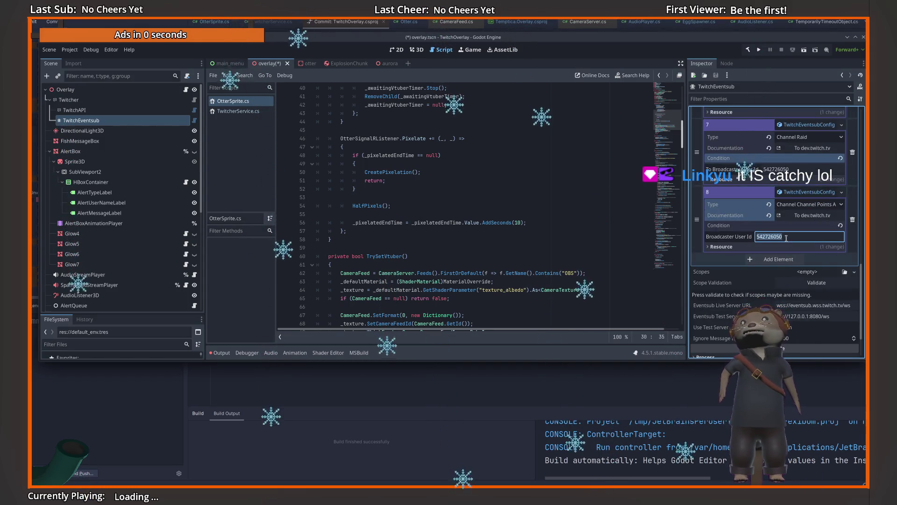
{"action": "left_click", "coordinate": [775, 259]}
{"action": "left_click", "coordinate": [801, 259]}
{"action": "left_click", "coordinate": [802, 270]}
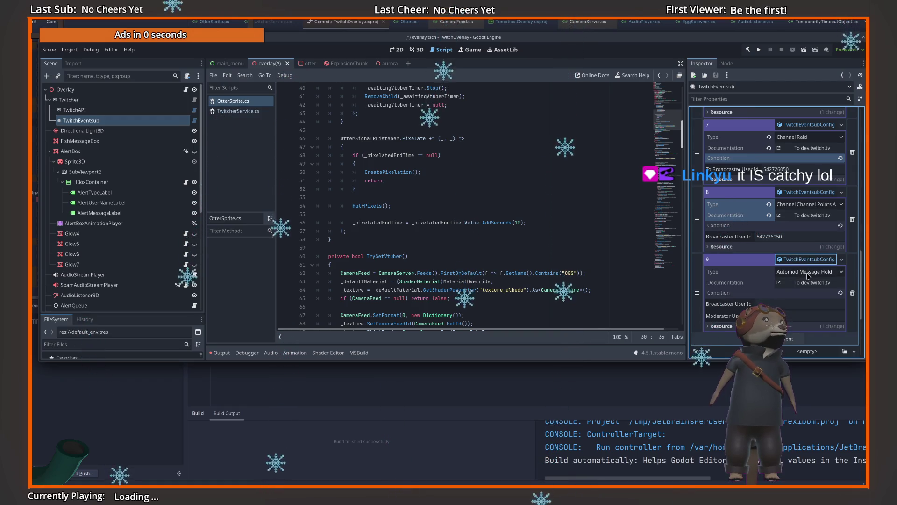
{"action": "left_click", "coordinate": [806, 272]}
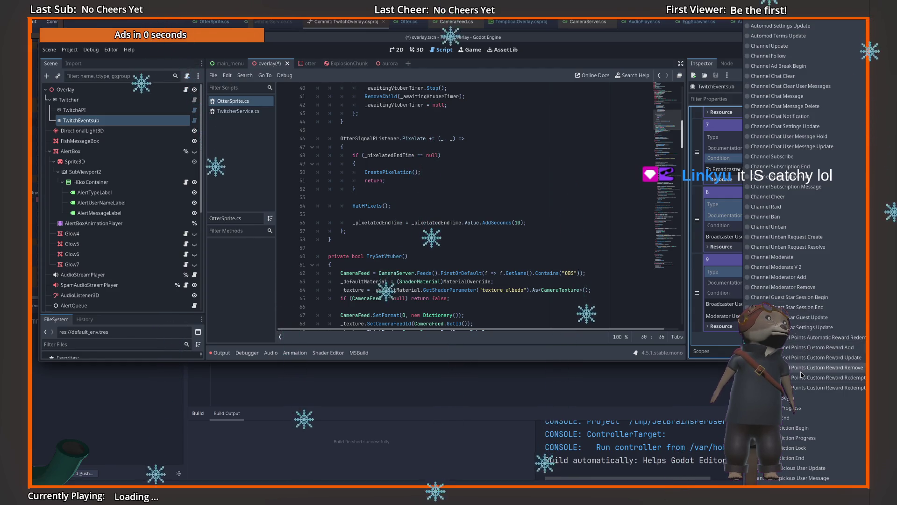
{"action": "left_click", "coordinate": [801, 367]}
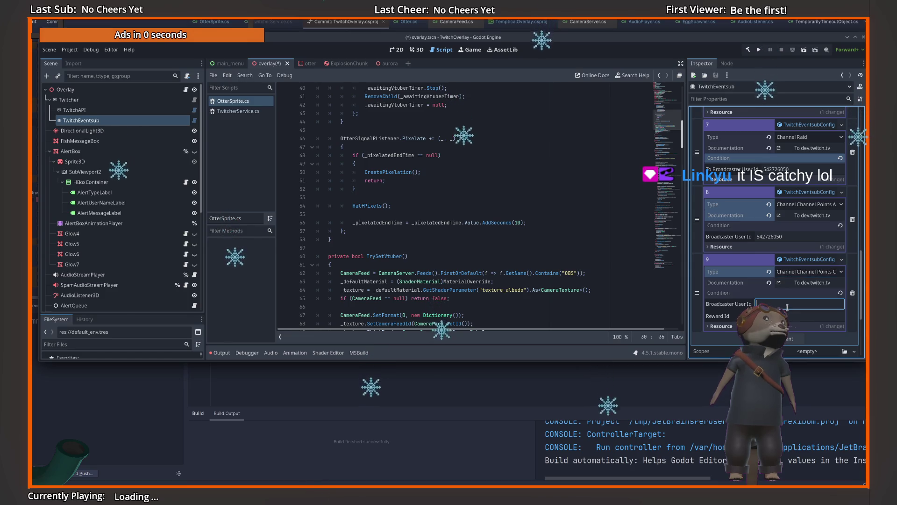
{"action": "key", "text": "ctrl+v"}
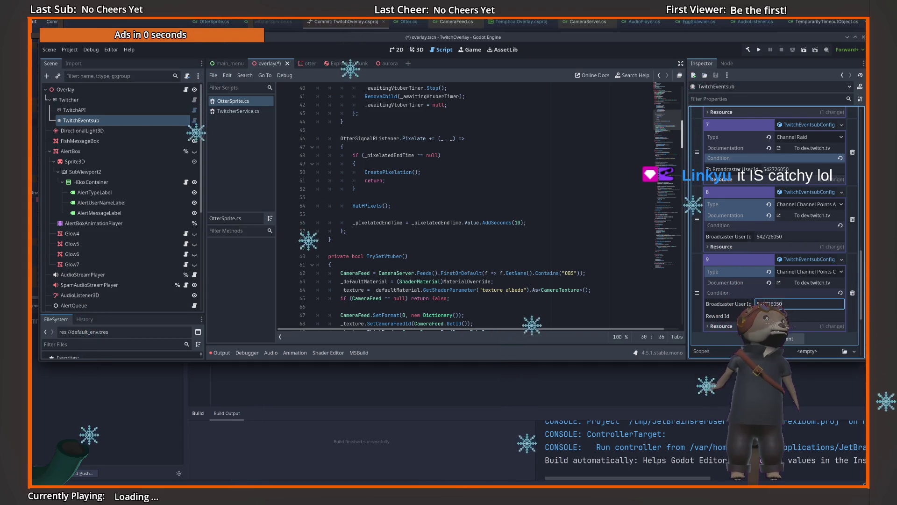
{"action": "scroll", "coordinate": [775, 308], "scroll_direction": "down", "scroll_amount": 3}
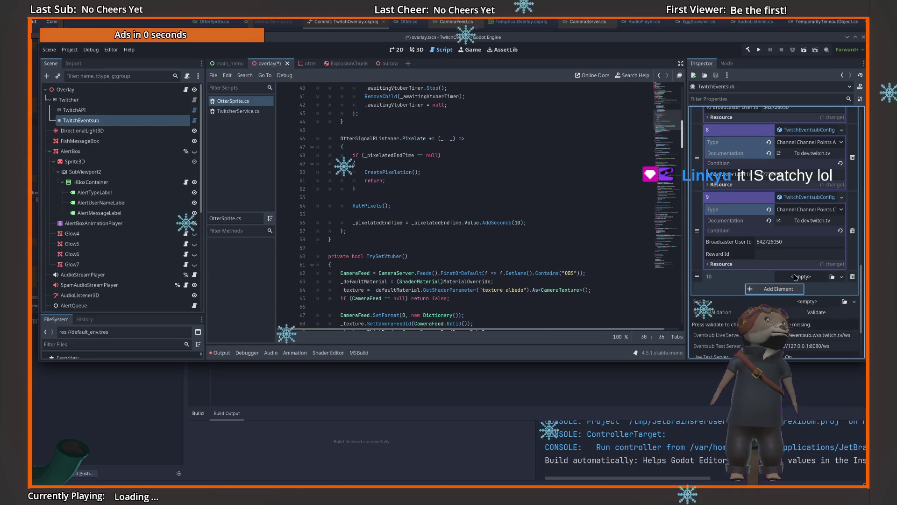
Fill element 10 with a new TwitchEventsubConfig of type Channel Prediction Begin
{"action": "left_click", "coordinate": [796, 277]}
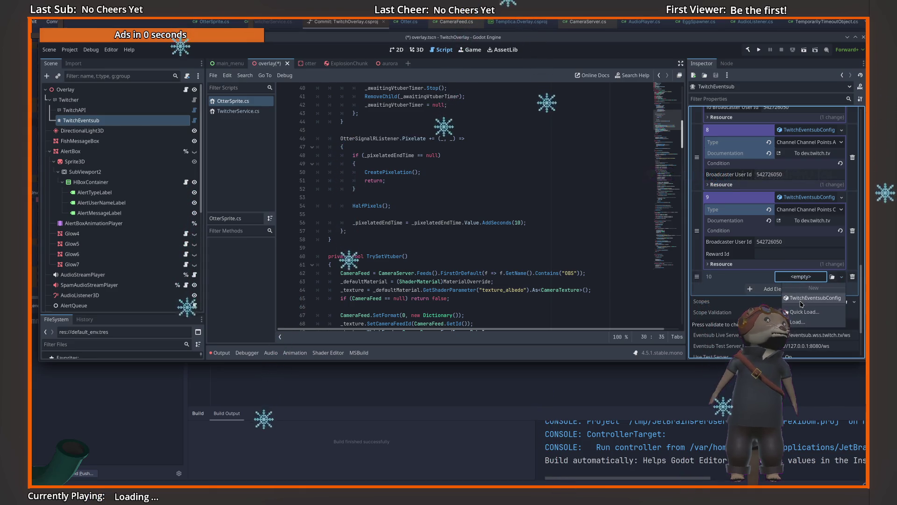
{"action": "left_click", "coordinate": [798, 280]}
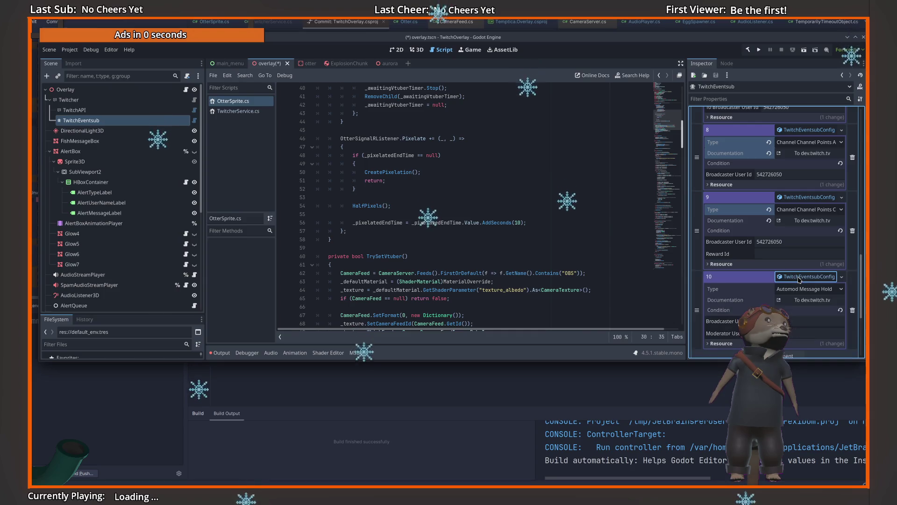
{"action": "left_click", "coordinate": [806, 288]}
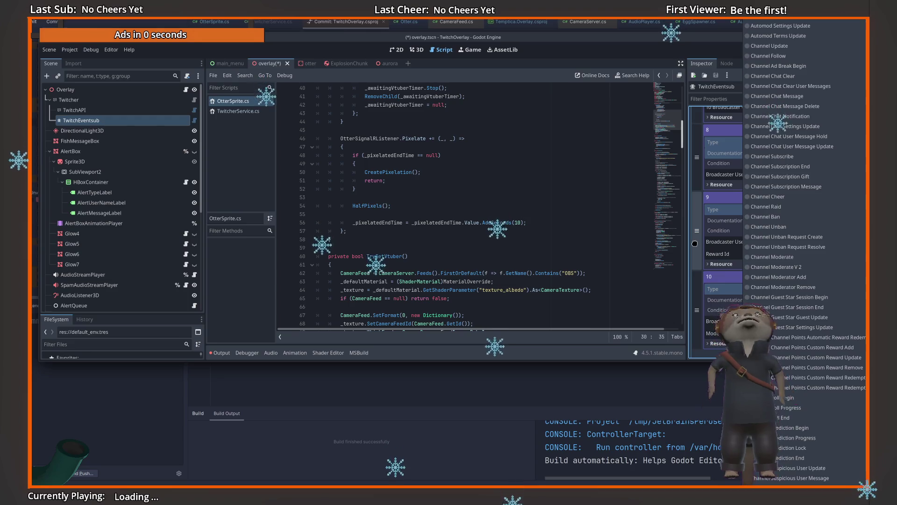
{"action": "scroll", "coordinate": [795, 257], "scroll_direction": "down", "scroll_amount": 3}
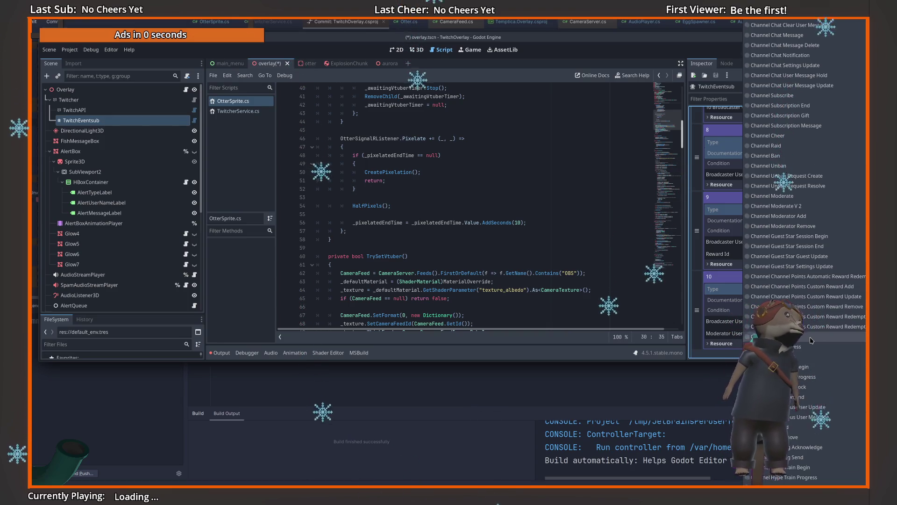
{"action": "scroll", "coordinate": [812, 341], "scroll_direction": "down", "scroll_amount": 3}
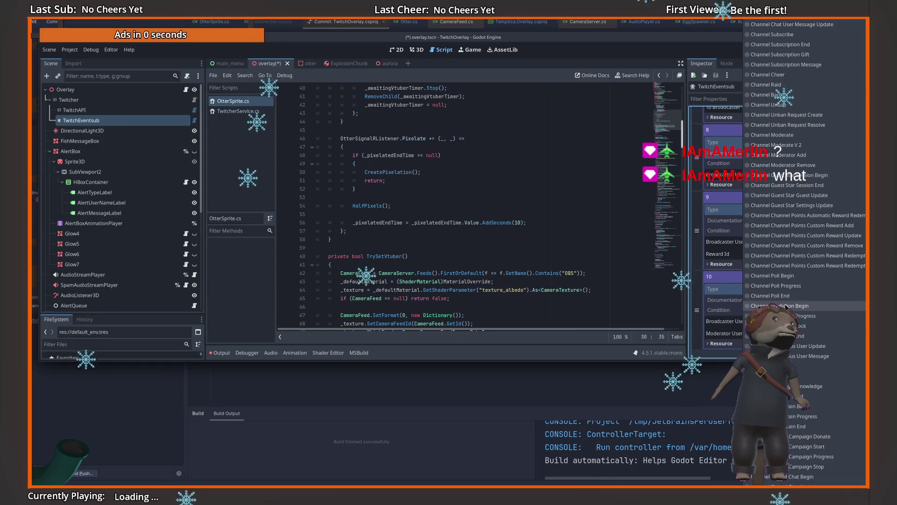
{"action": "left_click", "coordinate": [786, 306]}
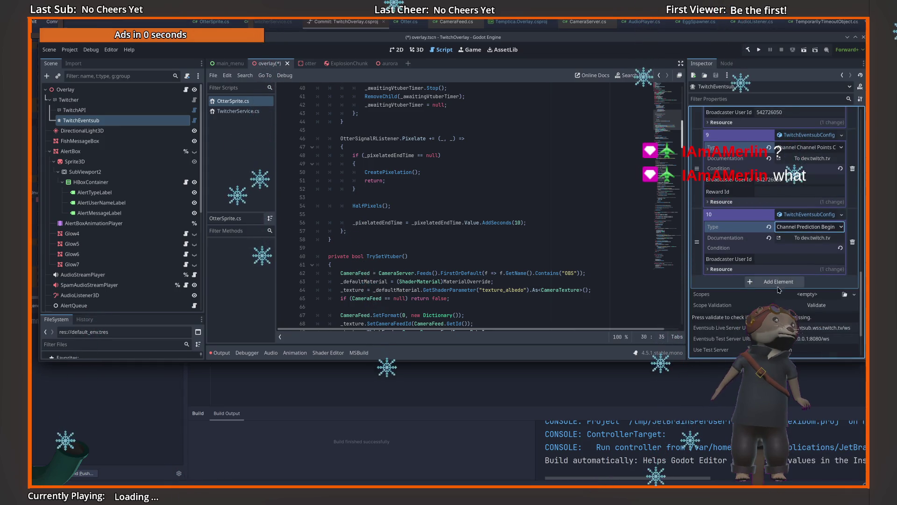
Paste the broadcaster user id into element 10 and add an eleventh element
{"action": "left_click", "coordinate": [769, 260]}
{"action": "key", "text": "ctrl+v"}
{"action": "left_click", "coordinate": [778, 282]}
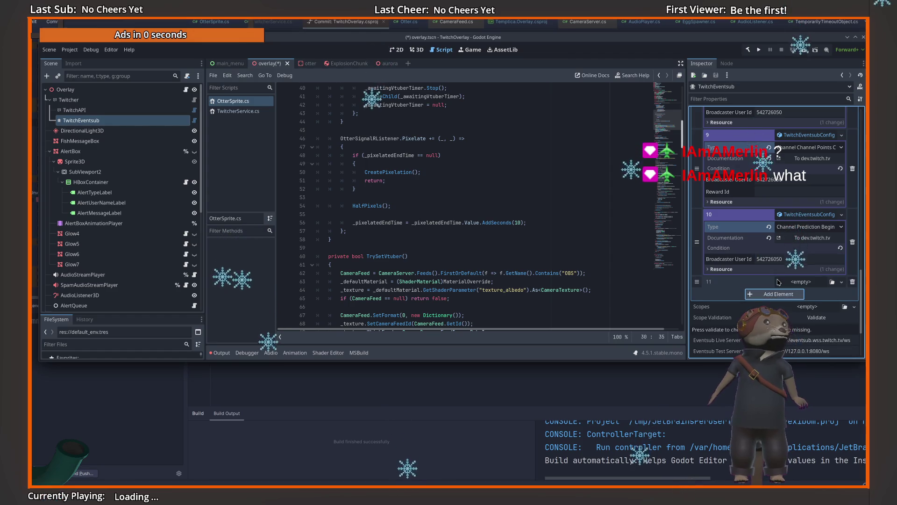
{"action": "scroll", "coordinate": [801, 307], "scroll_direction": "down", "scroll_amount": 1}
Make element 11 a new Channel Prediction Lock config with the broadcaster user id
{"action": "left_click", "coordinate": [809, 254]}
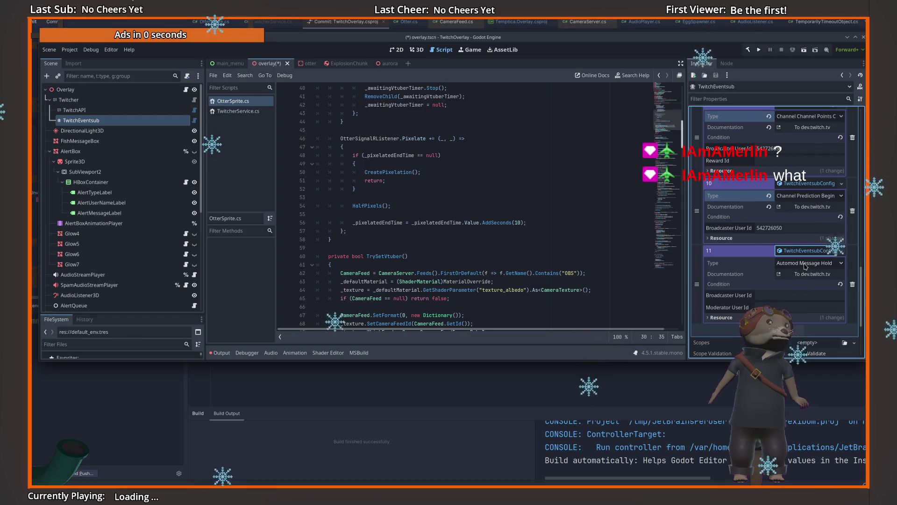
{"action": "left_click", "coordinate": [805, 264]}
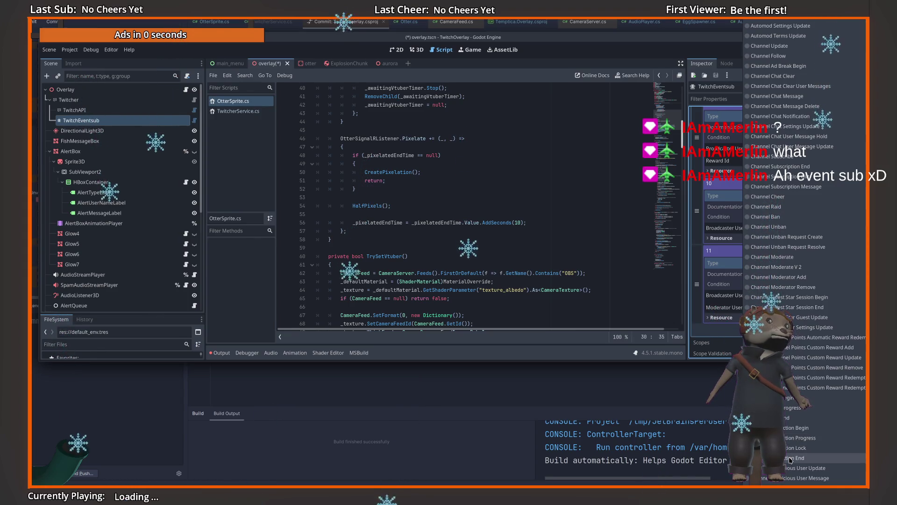
{"action": "left_click", "coordinate": [791, 459]}
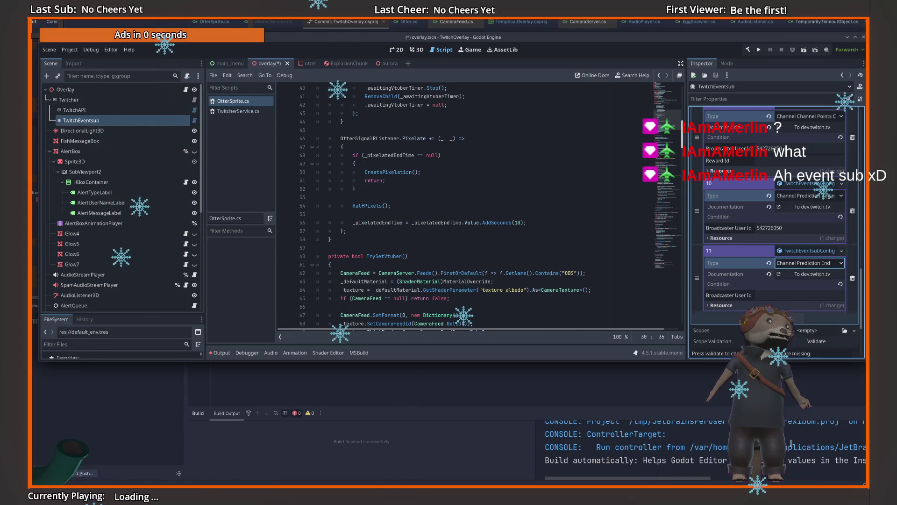
{"action": "left_click", "coordinate": [782, 295]}
{"action": "key", "text": "ctrl+v"}
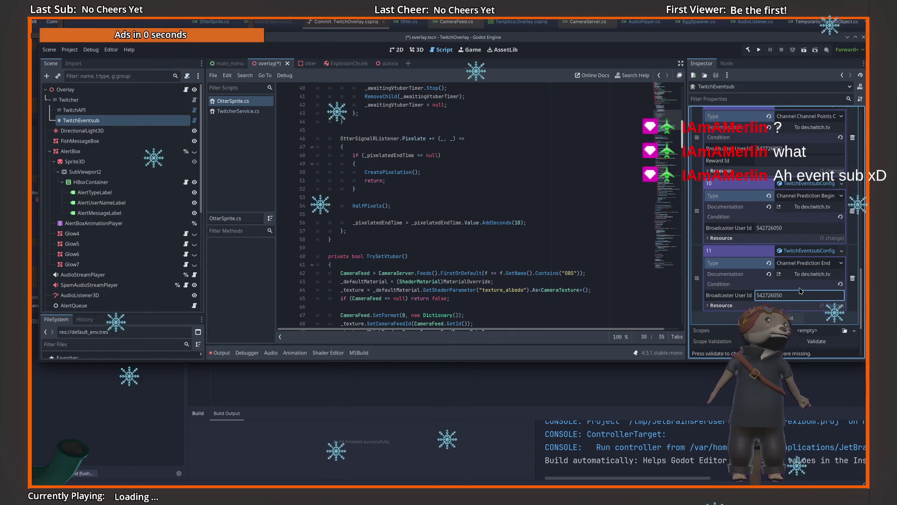
{"action": "left_click", "coordinate": [786, 315]}
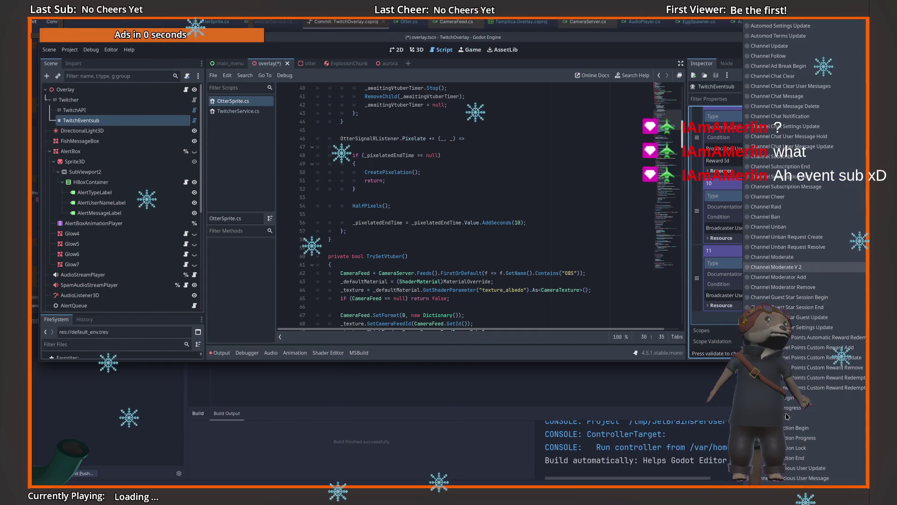
{"action": "left_click", "coordinate": [788, 450]}
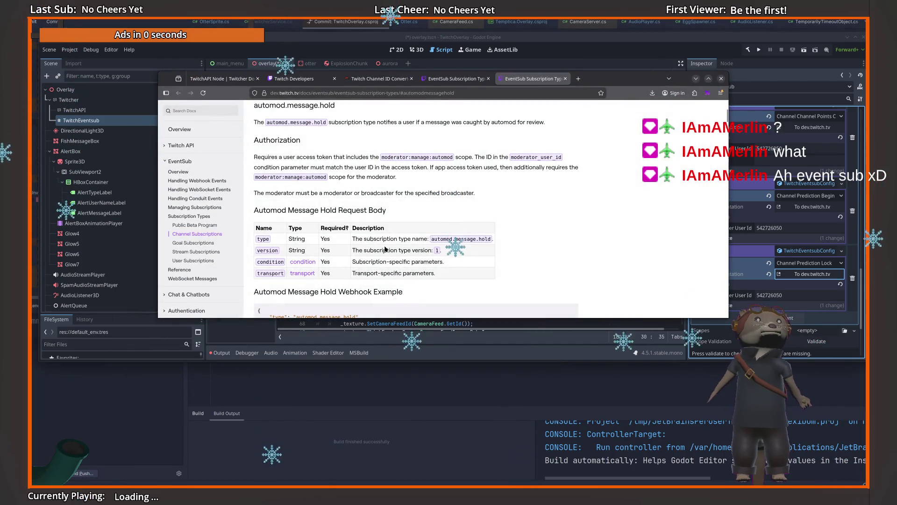
Close the Twitch Developers, automod.message.hold, chat message and channel ID converter tabs, and maximize Firefox
{"action": "left_click", "coordinate": [335, 79]}
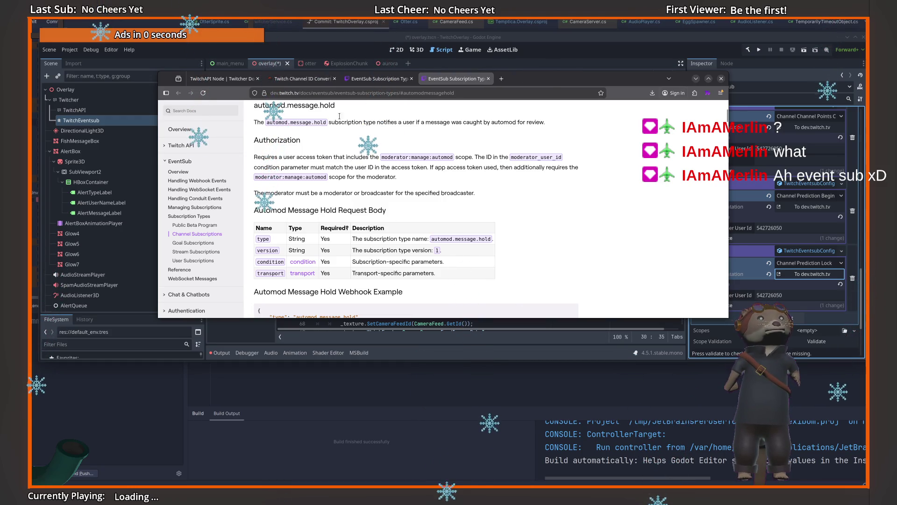
{"action": "left_click_drag", "start_coordinate": [339, 122], "coordinate": [437, 122]}
{"action": "left_click", "coordinate": [504, 127]}
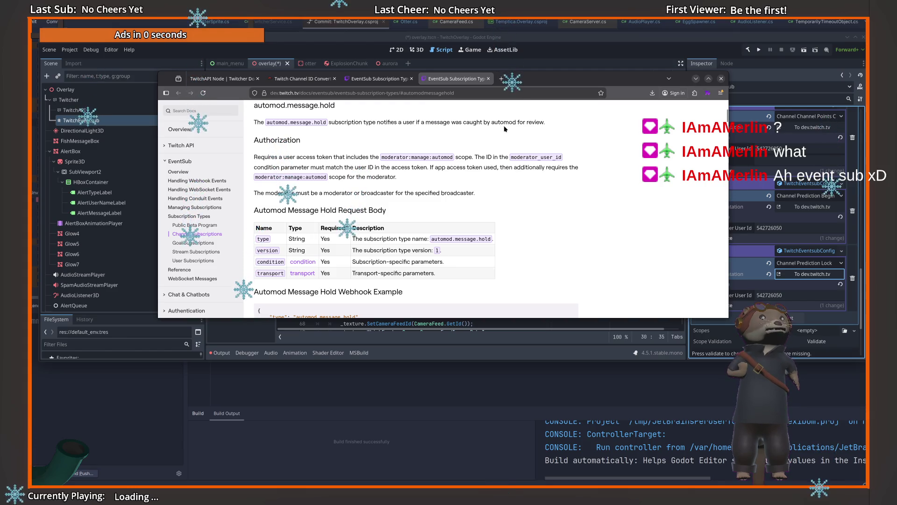
{"action": "left_click", "coordinate": [489, 79]}
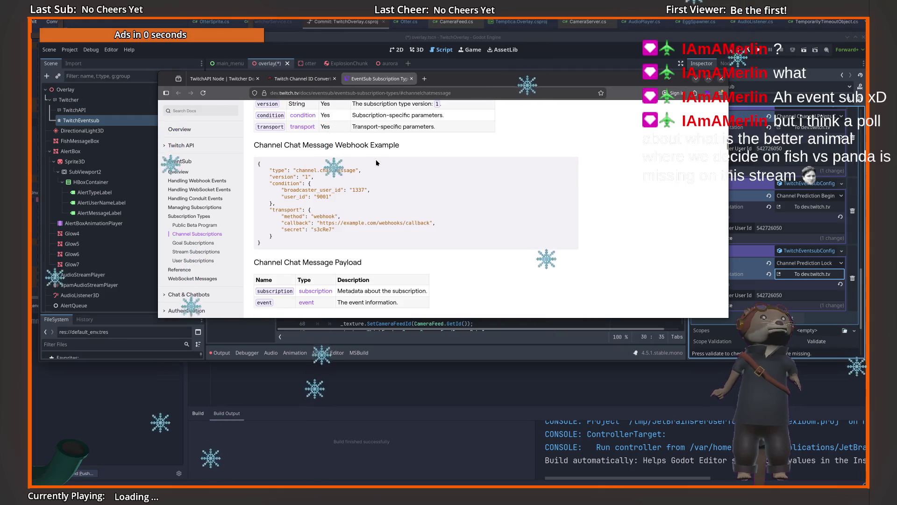
{"action": "scroll", "coordinate": [375, 156], "scroll_direction": "up", "scroll_amount": 3}
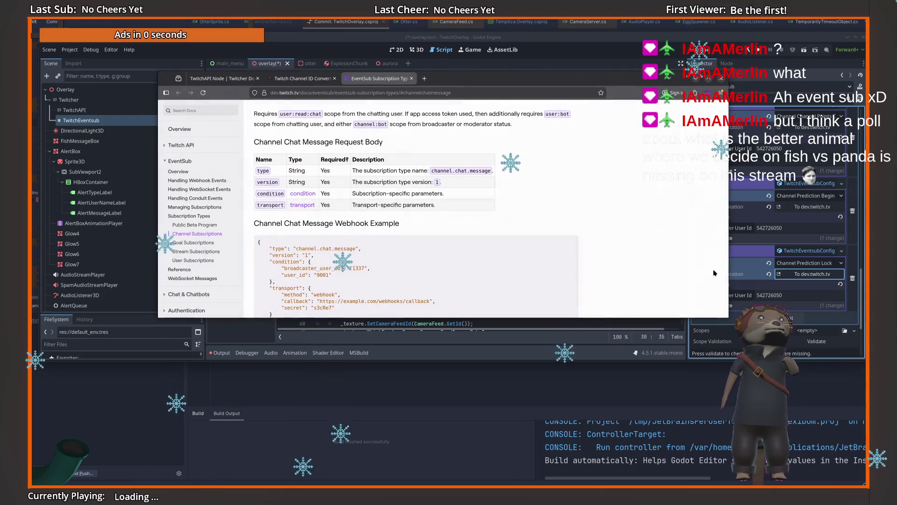
{"action": "double_click", "coordinate": [480, 80]}
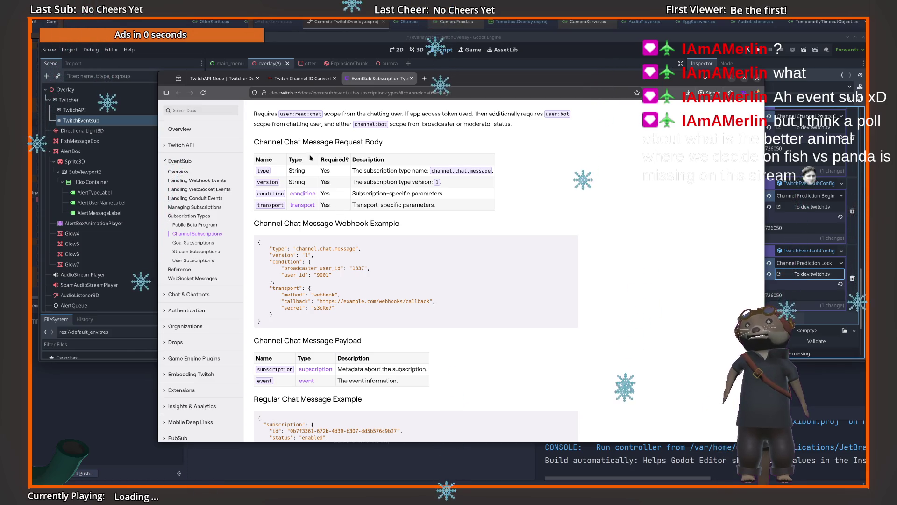
{"action": "left_click", "coordinate": [411, 79]}
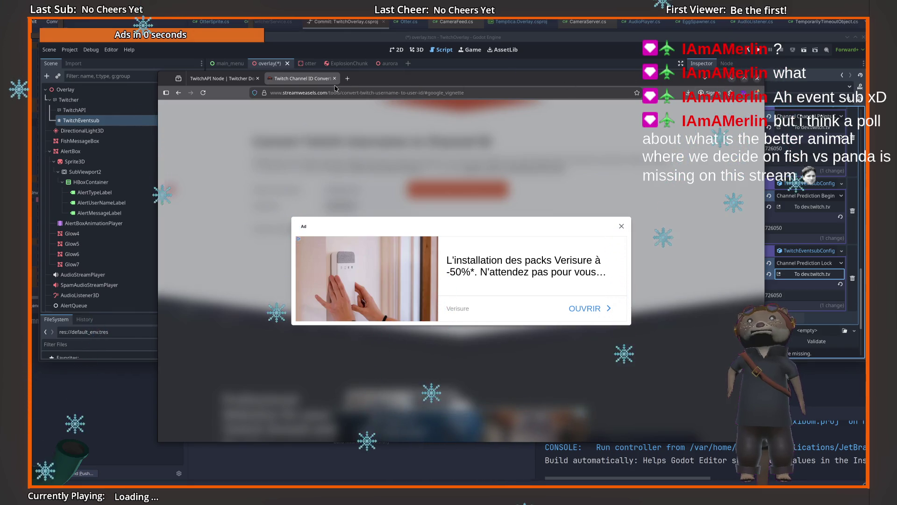
{"action": "middle_click", "coordinate": [270, 81]}
Read the channel.prediction.lock subscription reference, then minimize Firefox
{"action": "left_click", "coordinate": [271, 79]}
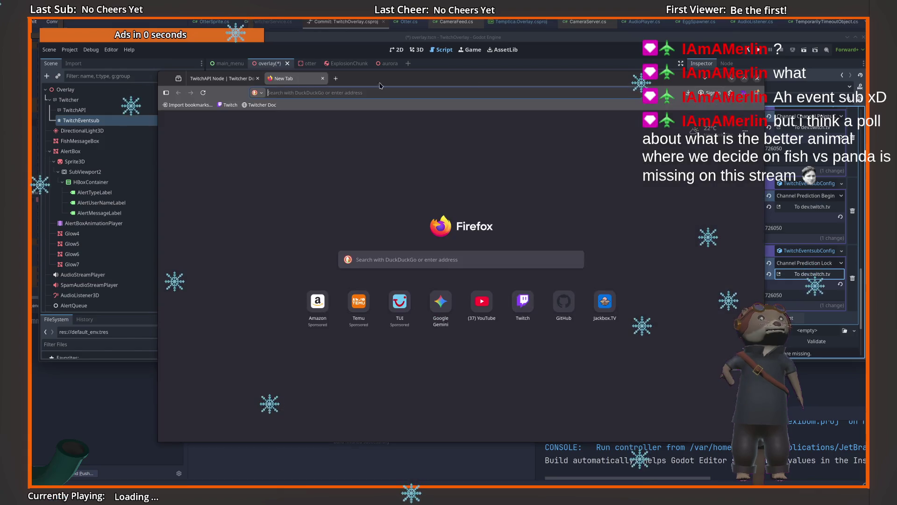
{"action": "left_click_drag", "start_coordinate": [528, 97], "coordinate": [488, 105]}
{"action": "left_click", "coordinate": [686, 109]}
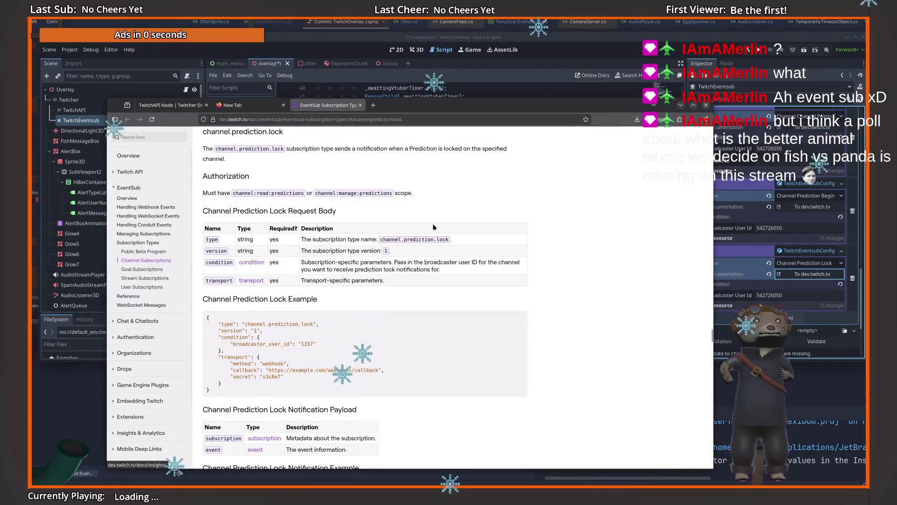
{"action": "left_click_drag", "start_coordinate": [293, 148], "coordinate": [335, 148]}
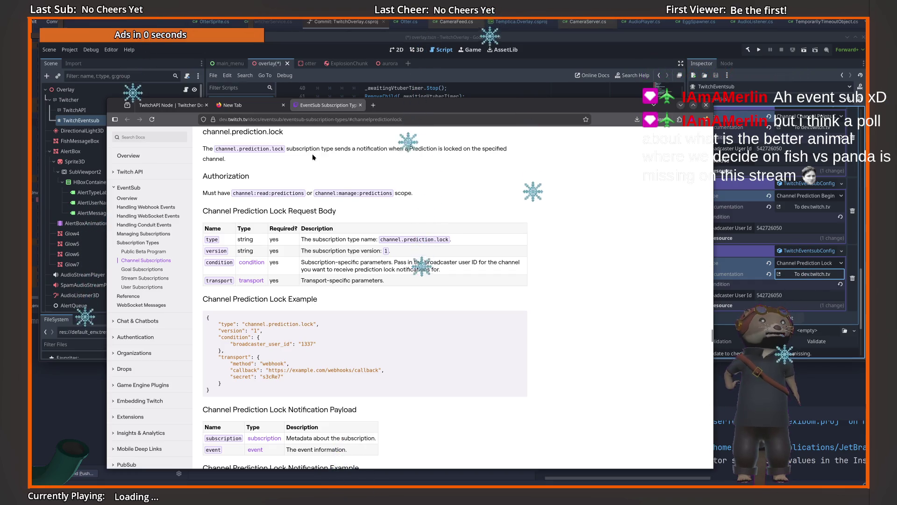
{"action": "scroll", "coordinate": [445, 326], "scroll_direction": "down", "scroll_amount": 10}
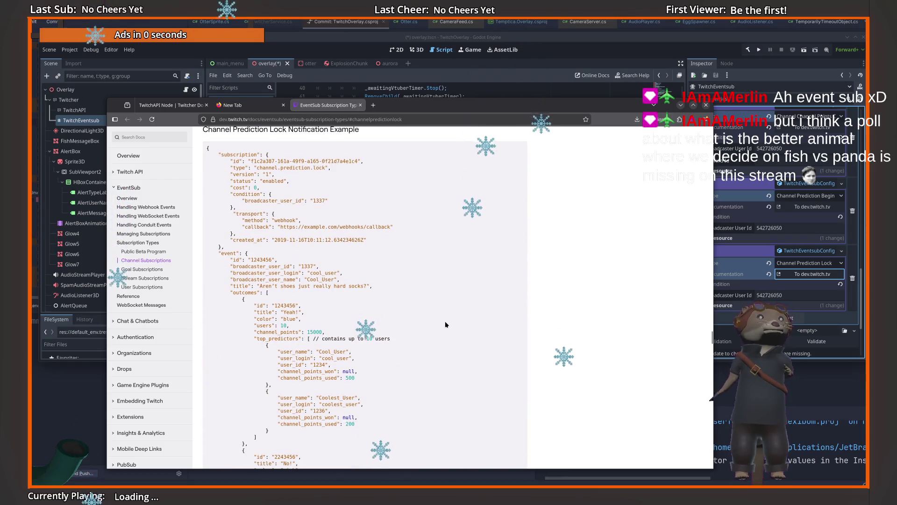
{"action": "scroll", "coordinate": [445, 324], "scroll_direction": "down", "scroll_amount": 2}
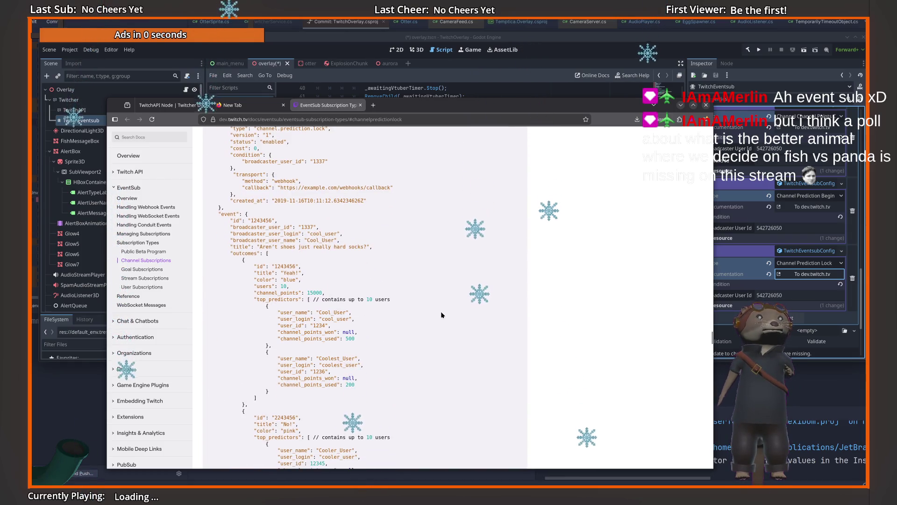
{"action": "left_click", "coordinate": [681, 105]}
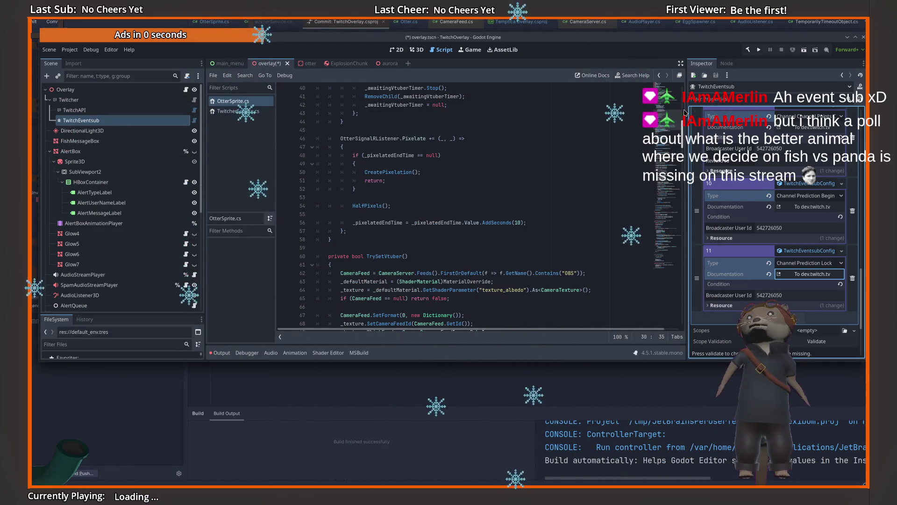
Add subscription 12 as a Channel Hype Train Begin config with the broadcaster ID
{"action": "mouse_move", "coordinate": [707, 115]}
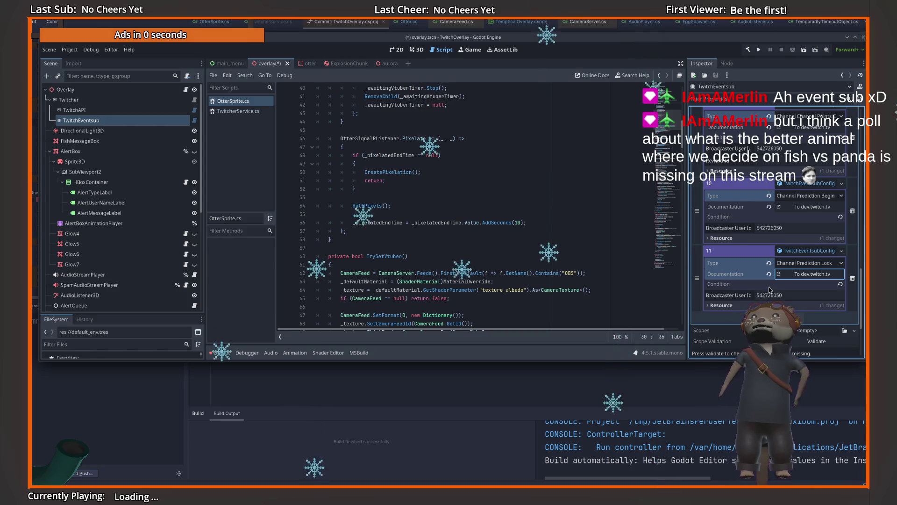
{"action": "scroll", "coordinate": [770, 290], "scroll_direction": "down", "scroll_amount": 2}
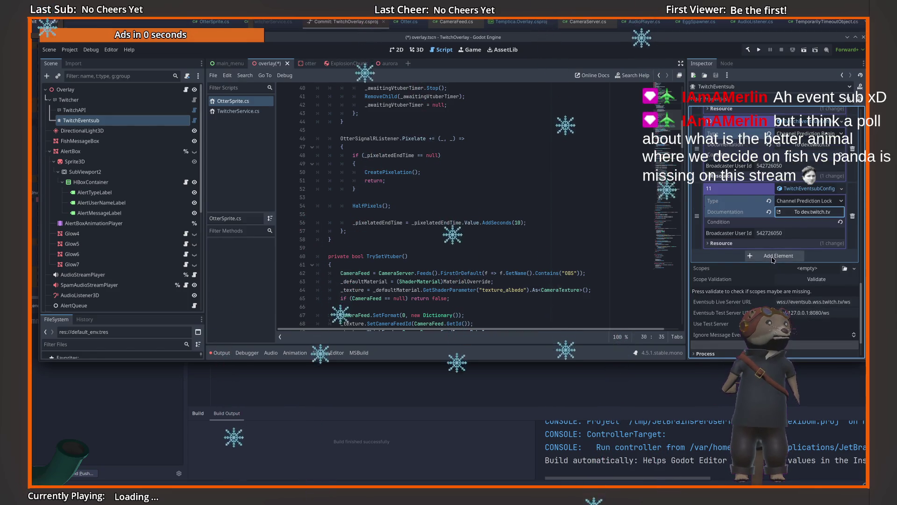
{"action": "left_click", "coordinate": [772, 257]}
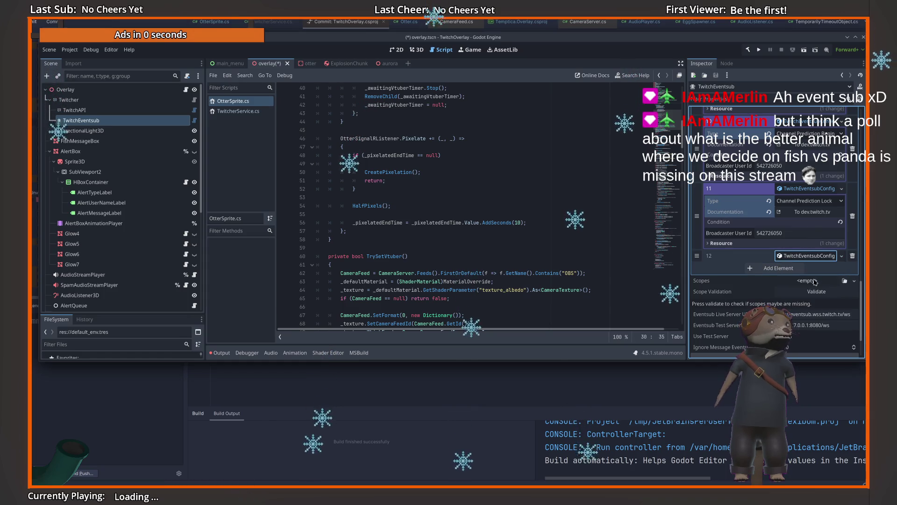
{"action": "left_click", "coordinate": [803, 269]}
{"action": "left_click", "coordinate": [801, 268]}
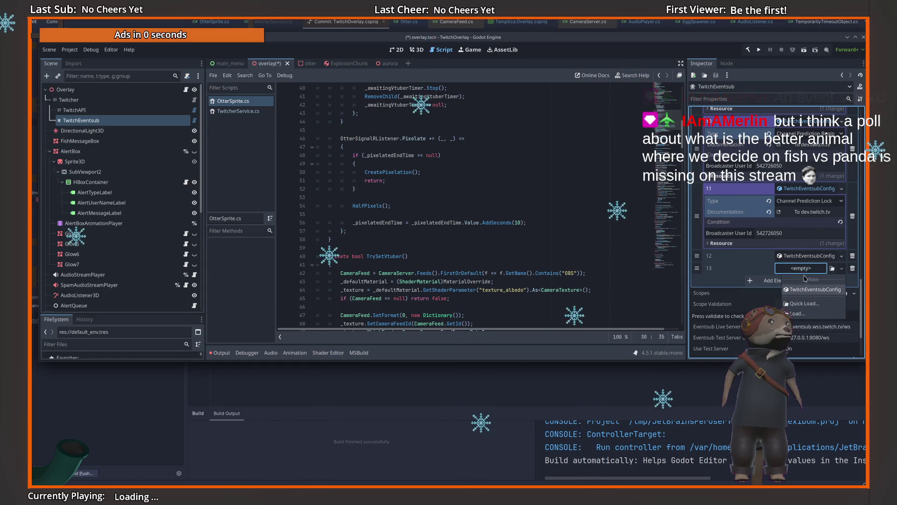
{"action": "left_click", "coordinate": [815, 290]}
{"action": "left_click", "coordinate": [809, 268]}
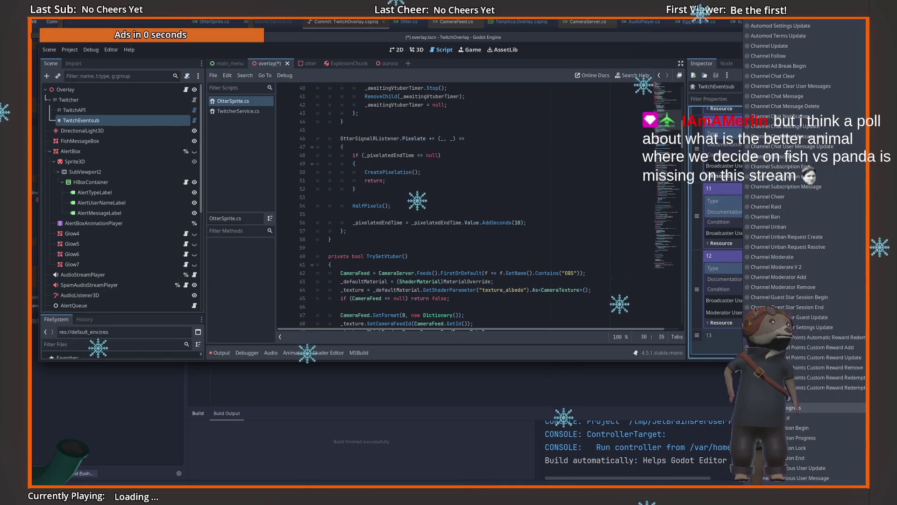
{"action": "scroll", "coordinate": [818, 402], "scroll_direction": "down", "scroll_amount": 2}
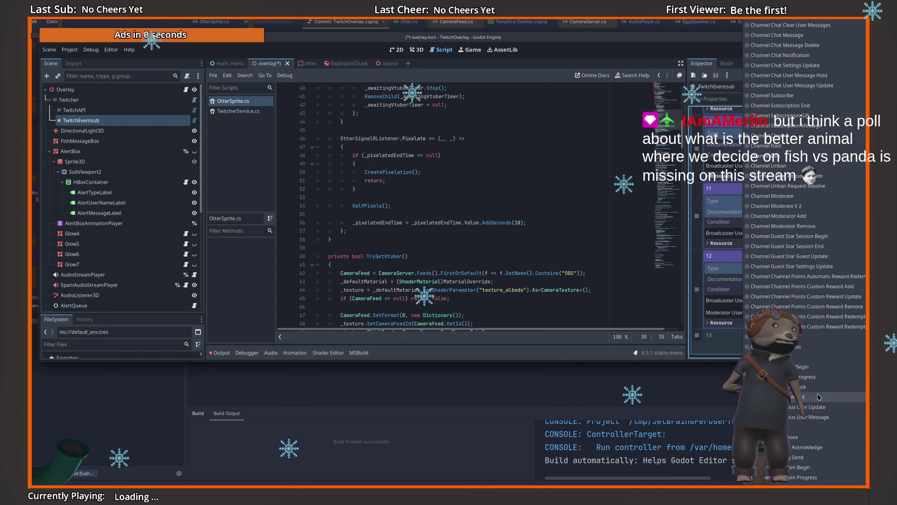
{"action": "scroll", "coordinate": [819, 397], "scroll_direction": "down", "scroll_amount": 2}
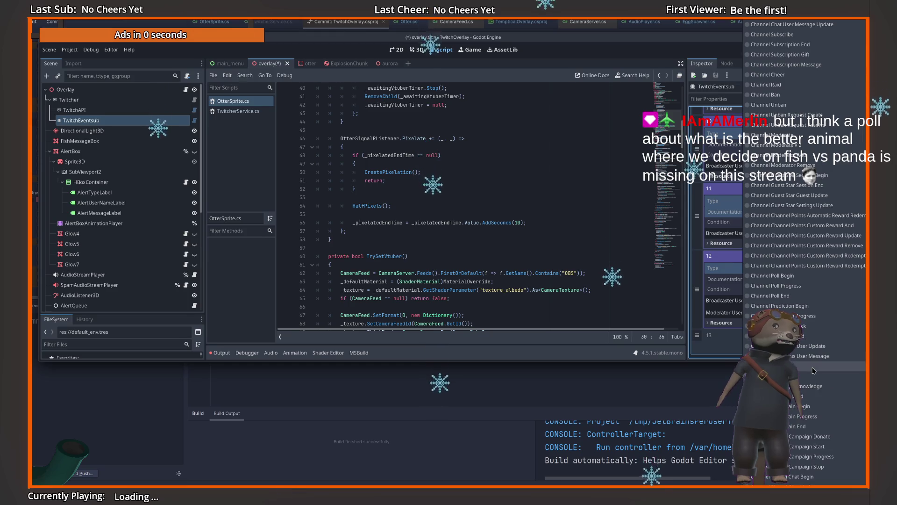
{"action": "left_click", "coordinate": [812, 409]}
{"action": "left_click", "coordinate": [787, 299]}
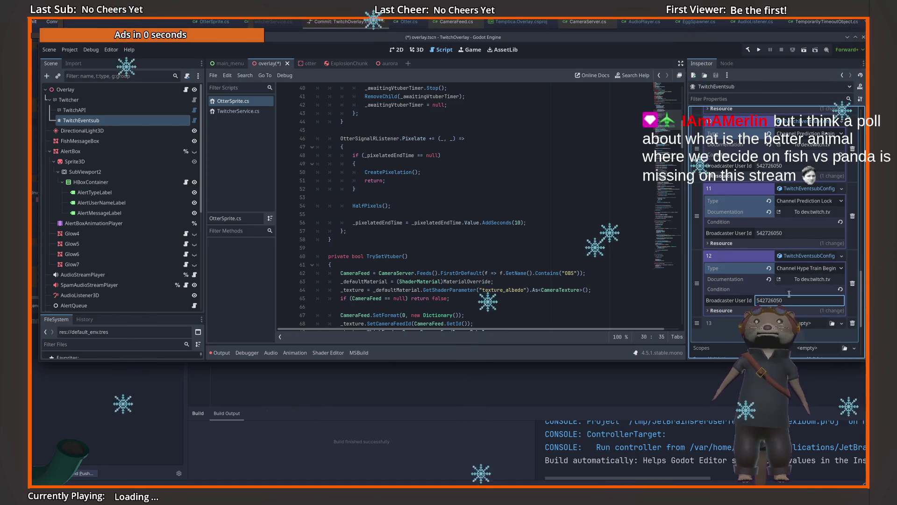
Make slot 13 a new config of type Channel Hype Train End
{"action": "scroll", "coordinate": [794, 299], "scroll_direction": "down", "scroll_amount": 1}
{"action": "left_click", "coordinate": [806, 293]}
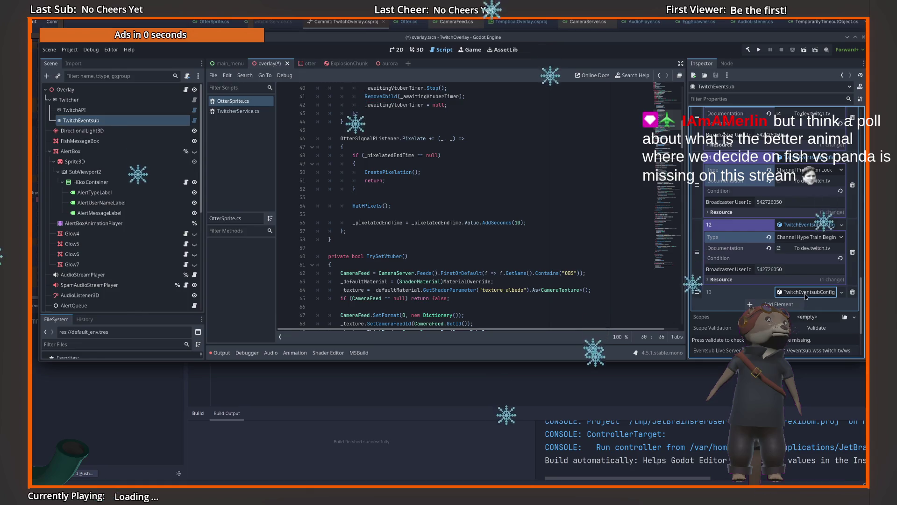
{"action": "left_click", "coordinate": [807, 305]}
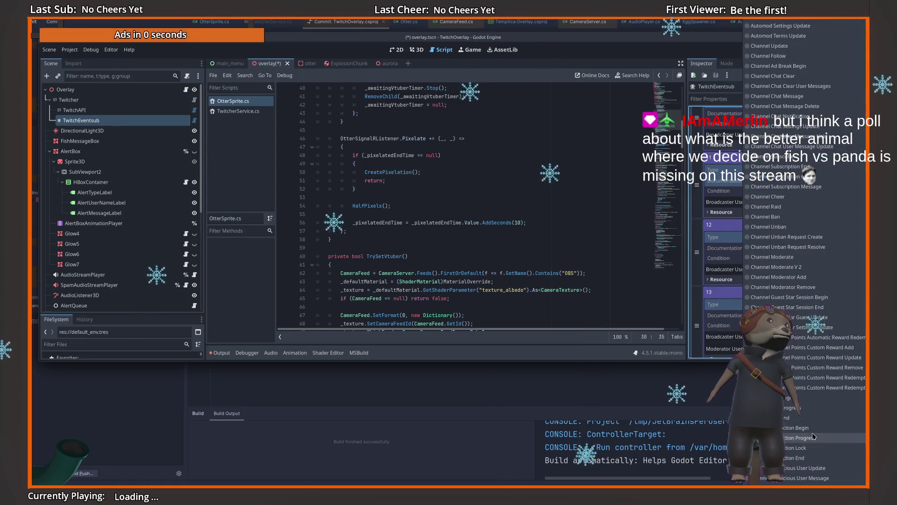
{"action": "scroll", "coordinate": [790, 435], "scroll_direction": "down", "scroll_amount": 5}
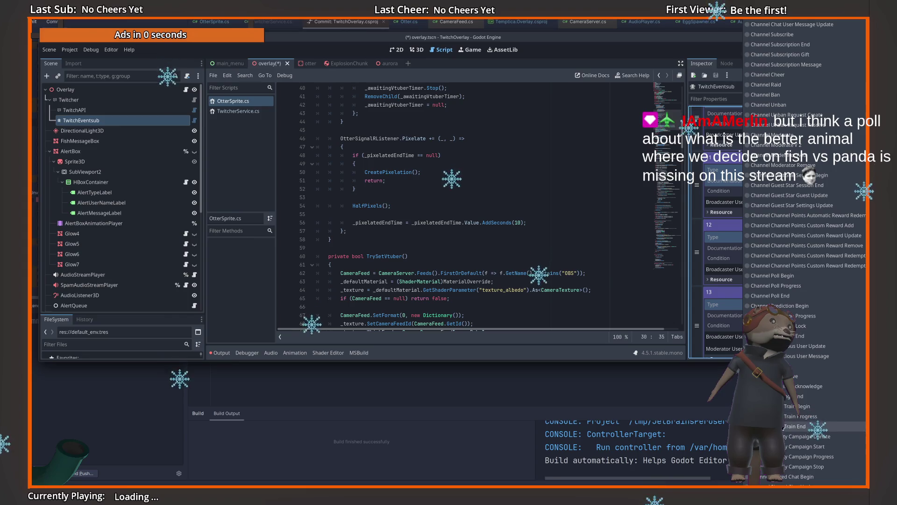
{"action": "left_click", "coordinate": [794, 425]}
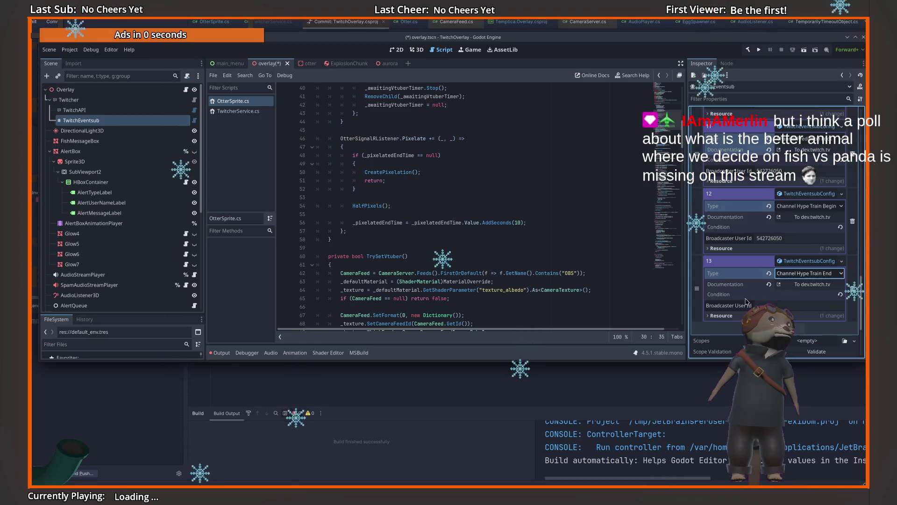
{"action": "scroll", "coordinate": [775, 301], "scroll_direction": "down", "scroll_amount": 4}
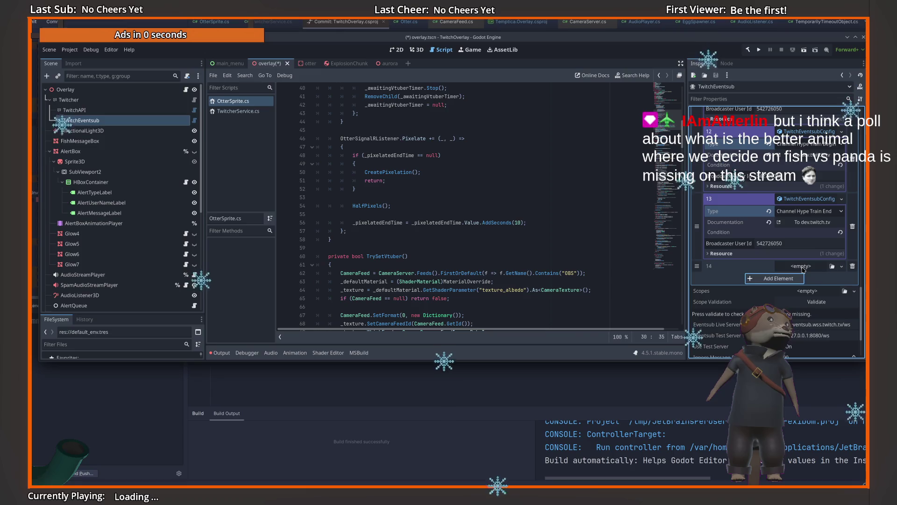
Create a new config in slot 14 with type Channel Shoutout Receive
{"action": "left_click", "coordinate": [800, 286]}
{"action": "left_click", "coordinate": [807, 279]}
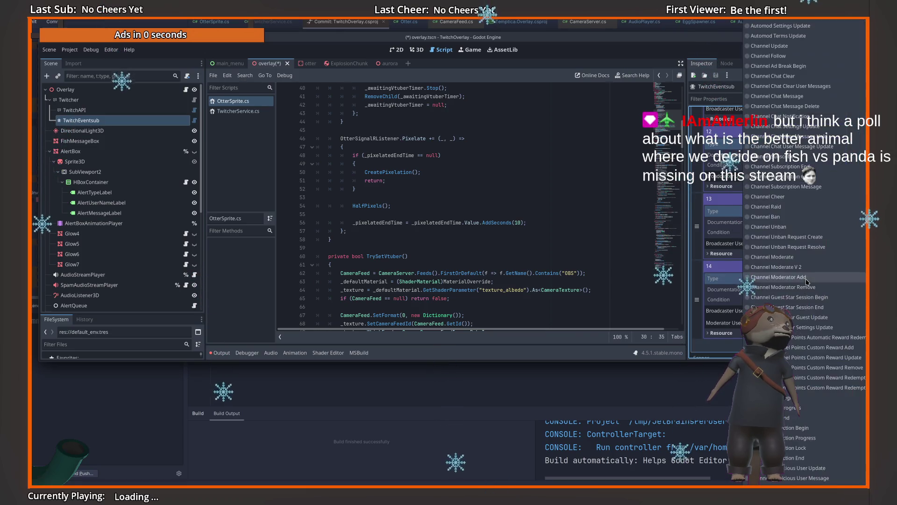
{"action": "scroll", "coordinate": [816, 416], "scroll_direction": "down", "scroll_amount": 6}
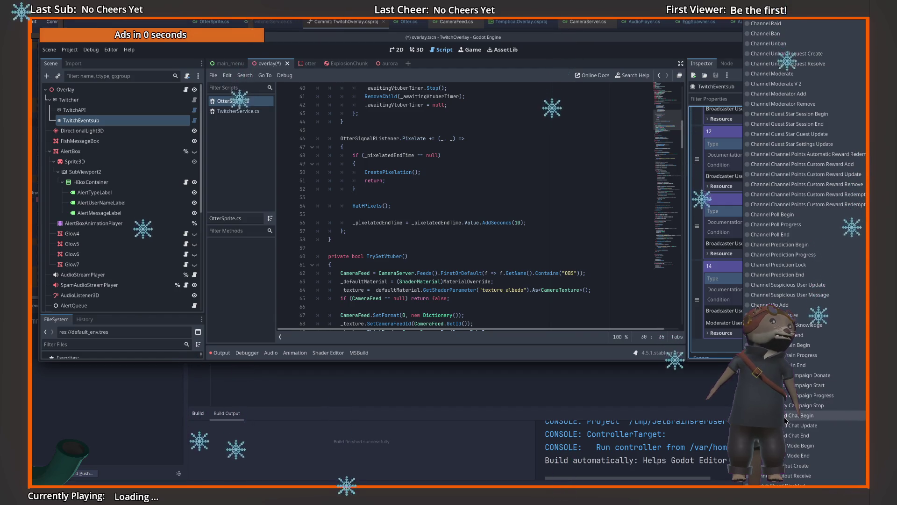
{"action": "scroll", "coordinate": [786, 420], "scroll_direction": "down", "scroll_amount": 3}
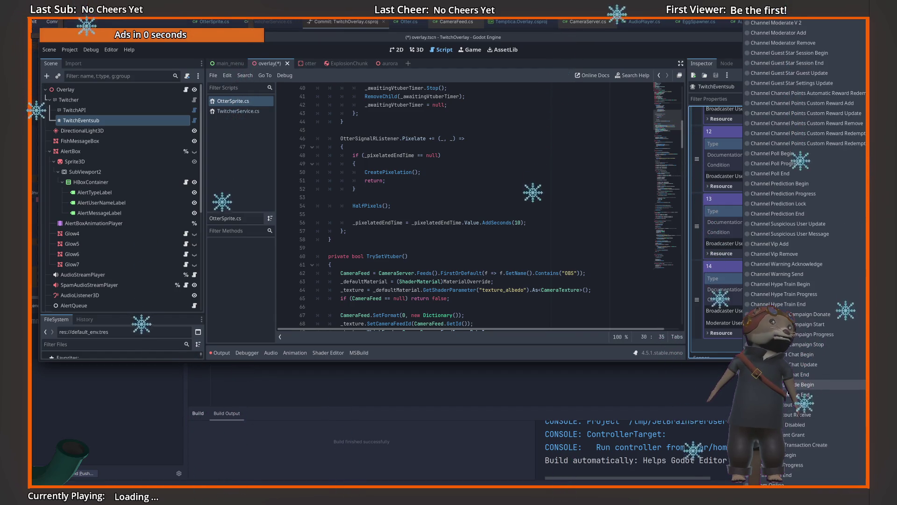
{"action": "scroll", "coordinate": [785, 406], "scroll_direction": "down", "scroll_amount": 3}
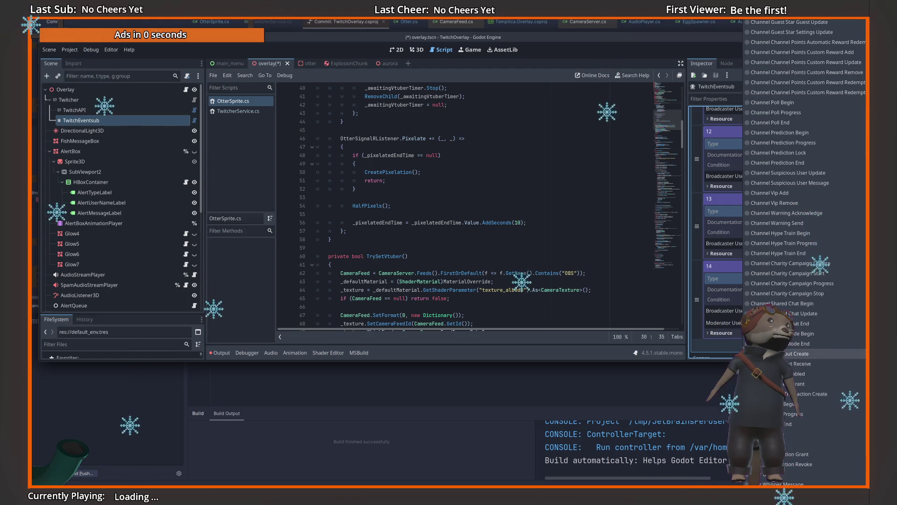
{"action": "left_click", "coordinate": [804, 364]}
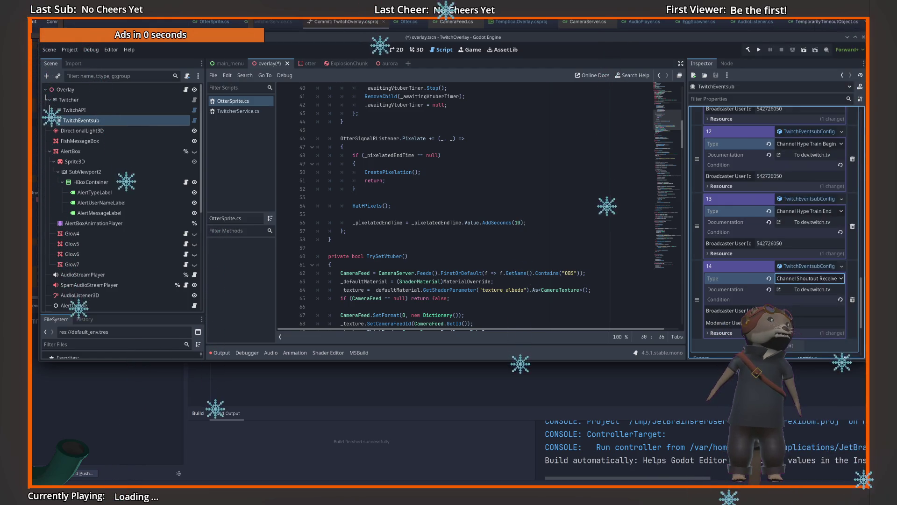
Fill entry 14's broadcaster ID and add an empty slot 15
{"action": "scroll", "coordinate": [771, 304], "scroll_direction": "down", "scroll_amount": 1}
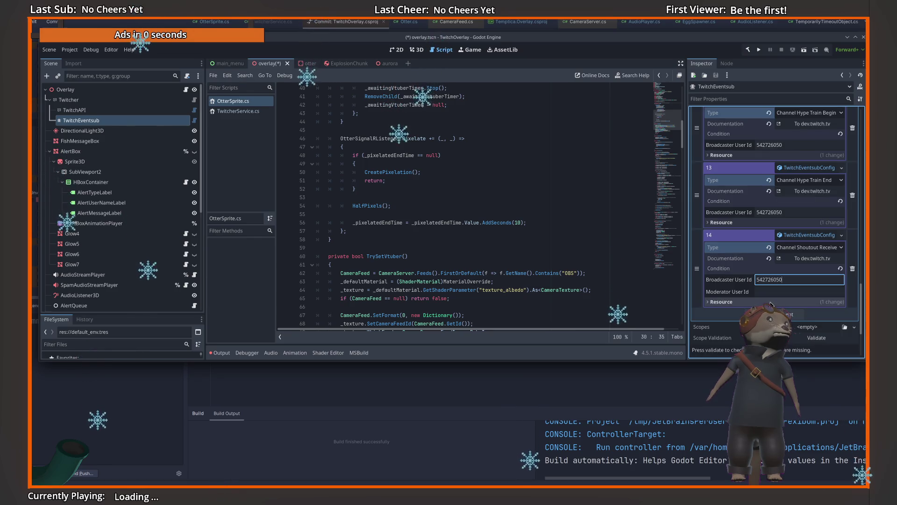
{"action": "scroll", "coordinate": [777, 293], "scroll_direction": "up", "scroll_amount": 8}
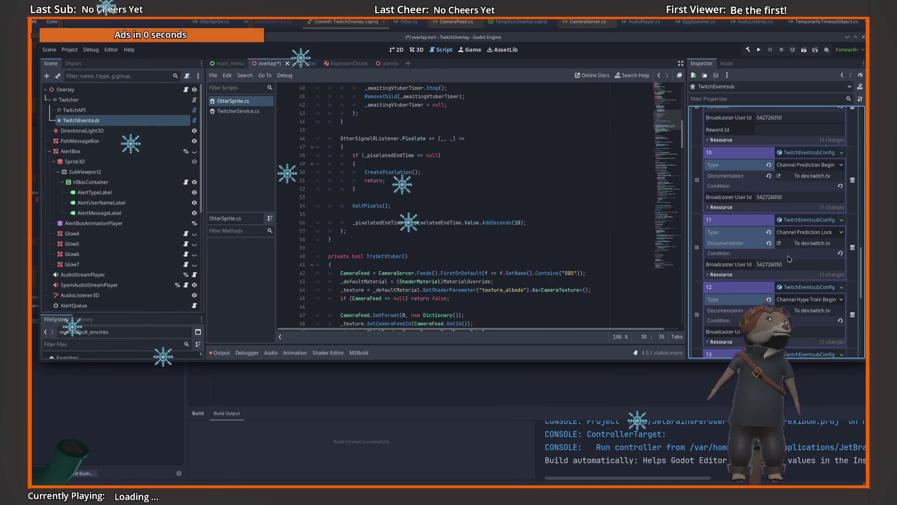
{"action": "scroll", "coordinate": [789, 259], "scroll_direction": "up", "scroll_amount": 15}
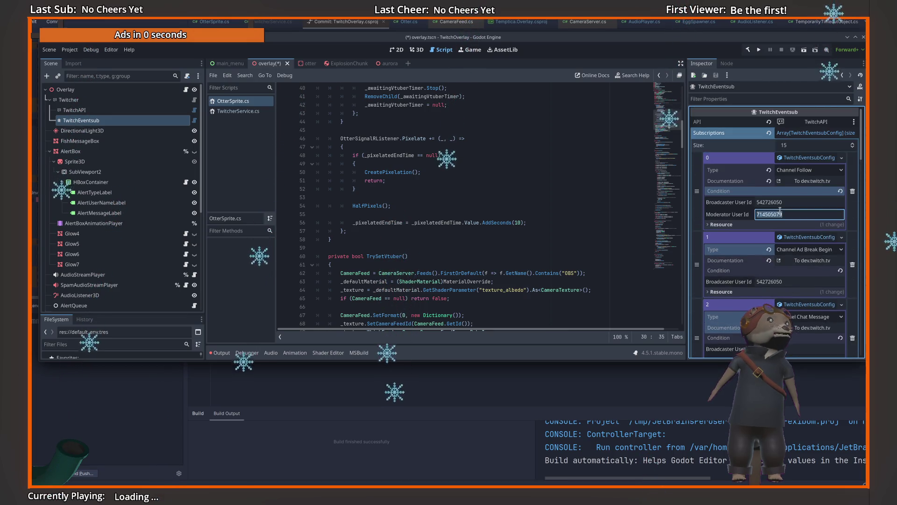
{"action": "scroll", "coordinate": [779, 230], "scroll_direction": "down", "scroll_amount": 2}
{"action": "scroll", "coordinate": [780, 231], "scroll_direction": "down", "scroll_amount": 20}
{"action": "left_click", "coordinate": [779, 186]}
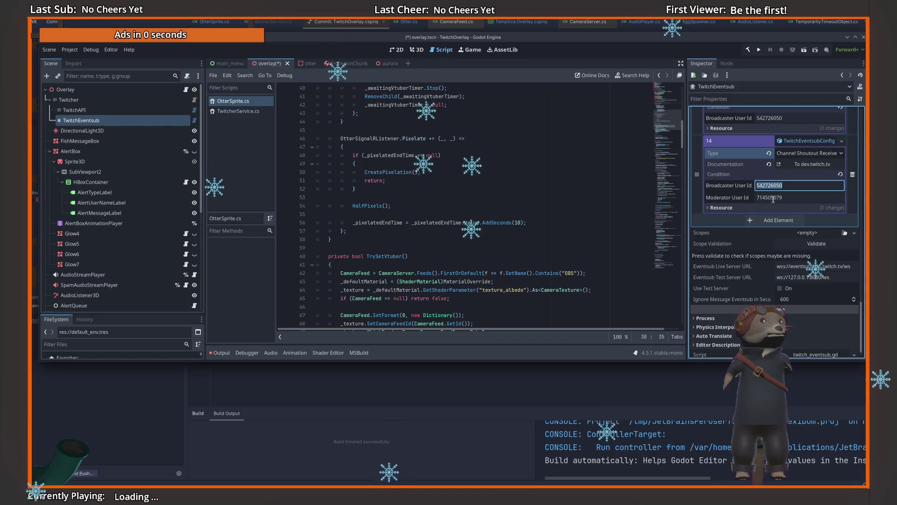
{"action": "left_click", "coordinate": [794, 220]}
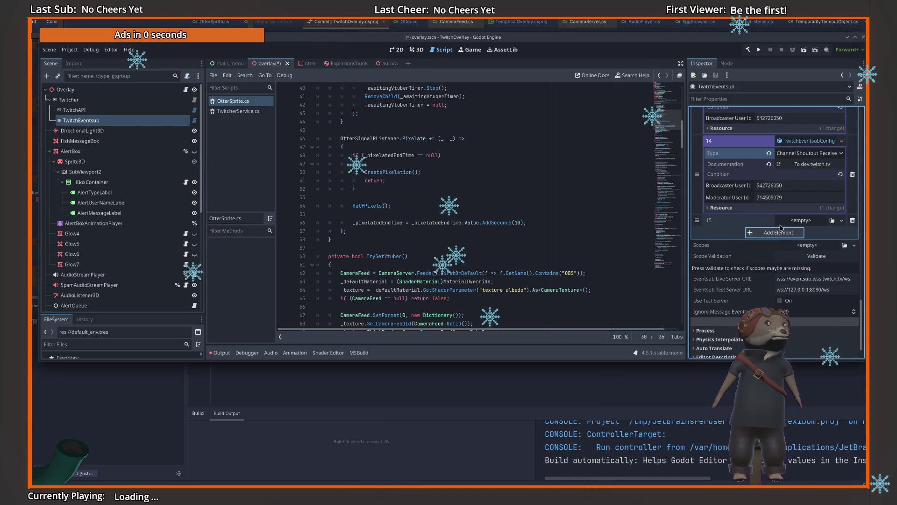
Create an Automod Message Hold config in slot 15 and select entry 14's moderator ID for editing
{"action": "left_click", "coordinate": [797, 221]}
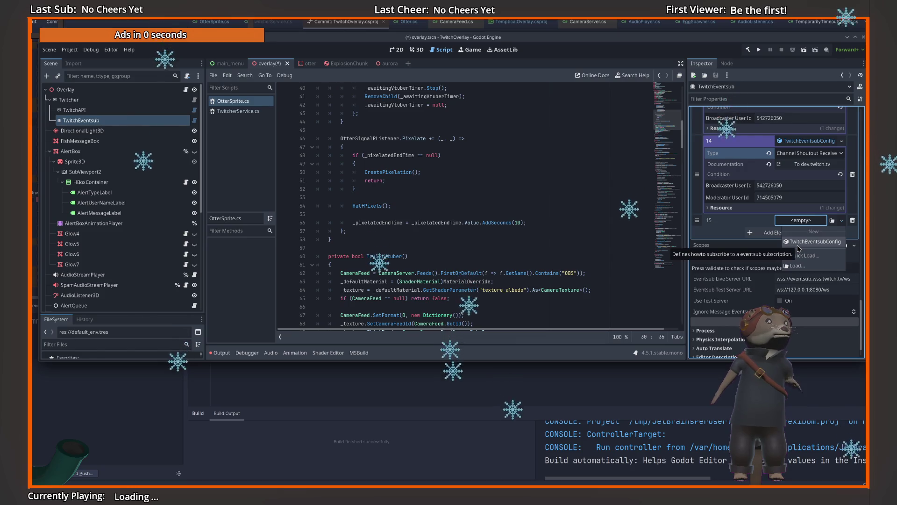
{"action": "left_click", "coordinate": [799, 241]}
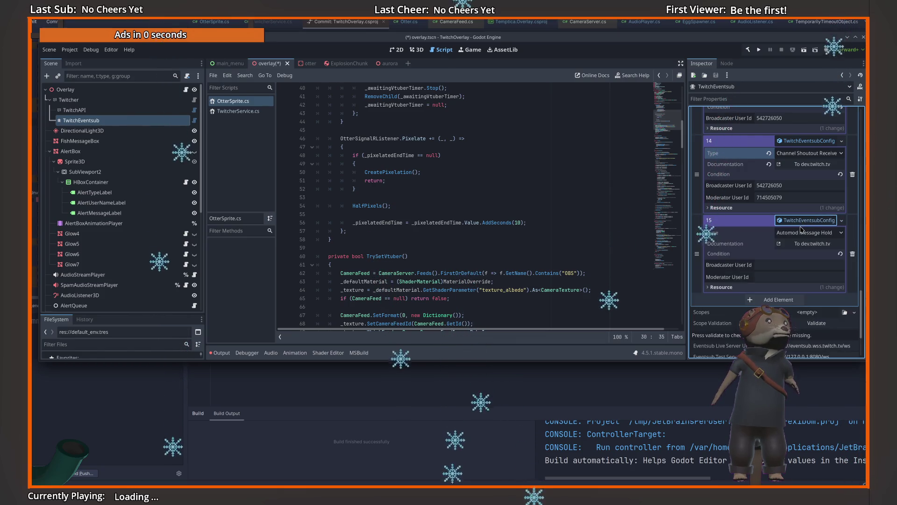
{"action": "double_click", "coordinate": [778, 197]}
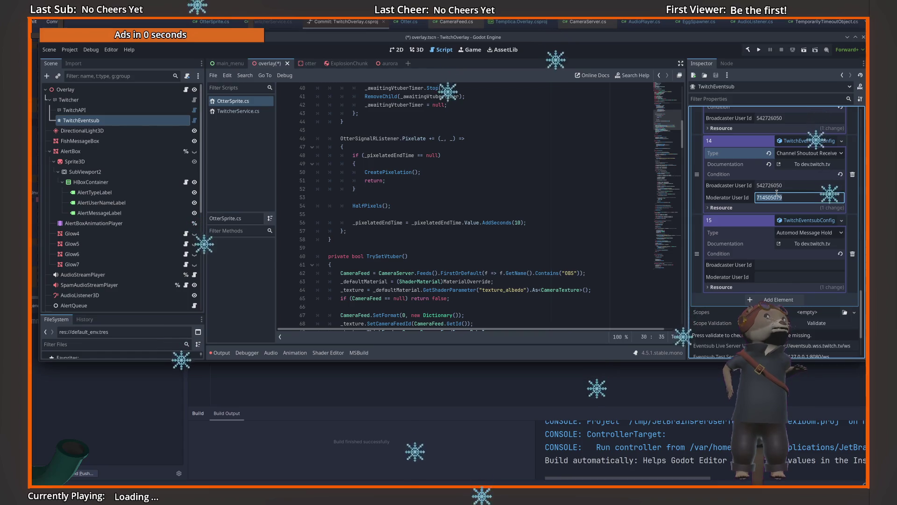
{"action": "scroll", "coordinate": [766, 183], "scroll_direction": "up", "scroll_amount": 10}
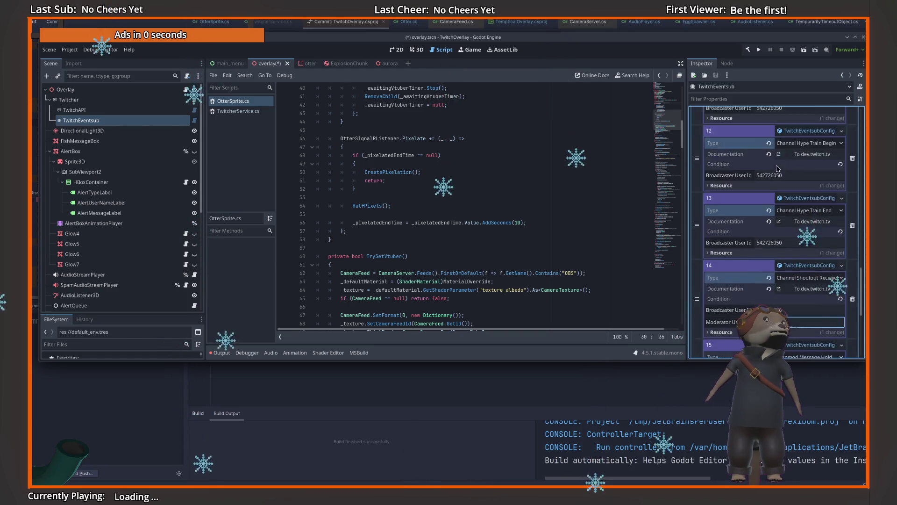
{"action": "scroll", "coordinate": [778, 170], "scroll_direction": "up", "scroll_amount": 10}
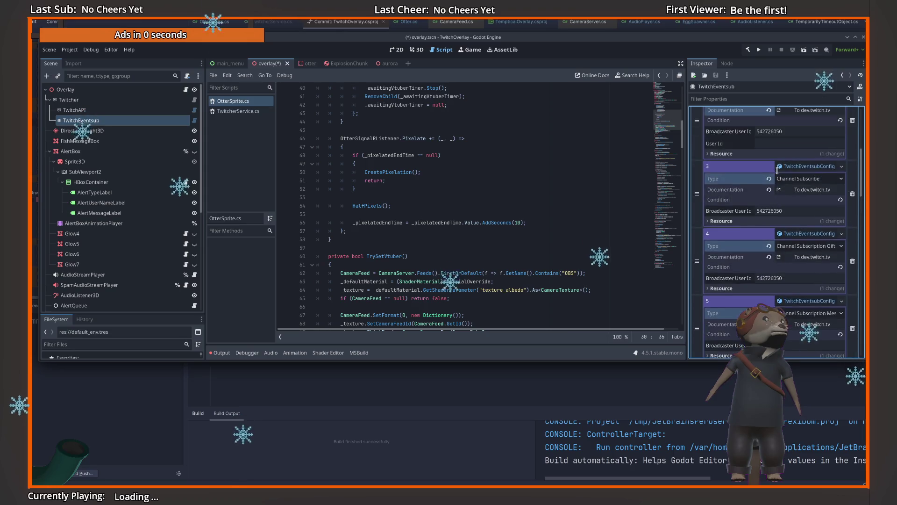
{"action": "scroll", "coordinate": [778, 256], "scroll_direction": "up", "scroll_amount": 5}
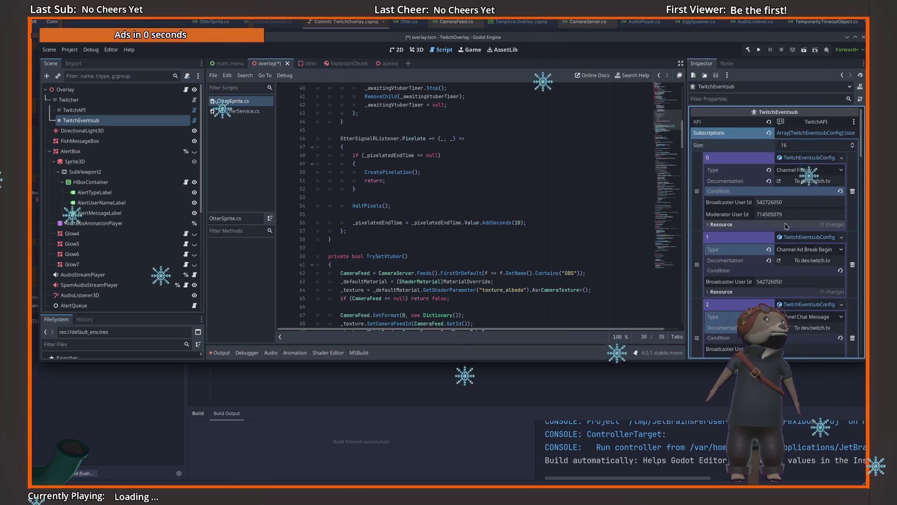
{"action": "scroll", "coordinate": [786, 236], "scroll_direction": "down", "scroll_amount": 20}
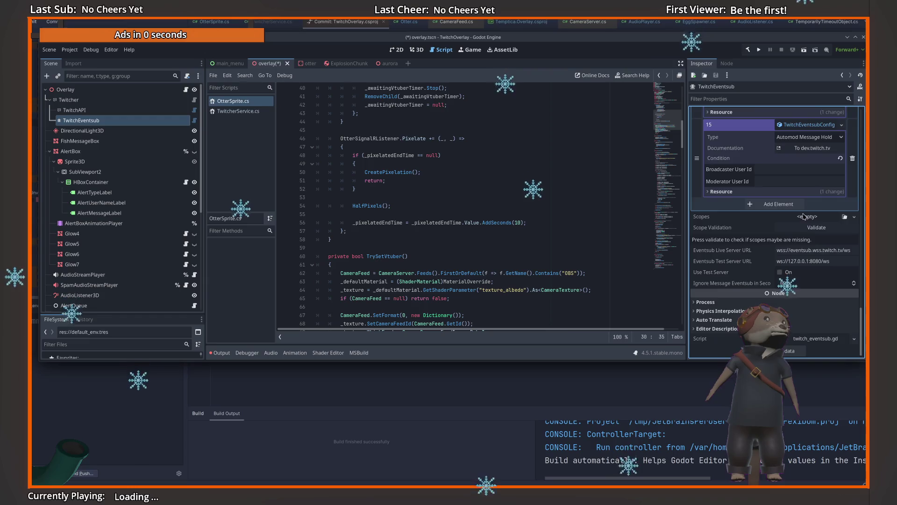
{"action": "scroll", "coordinate": [803, 213], "scroll_direction": "up", "scroll_amount": 1}
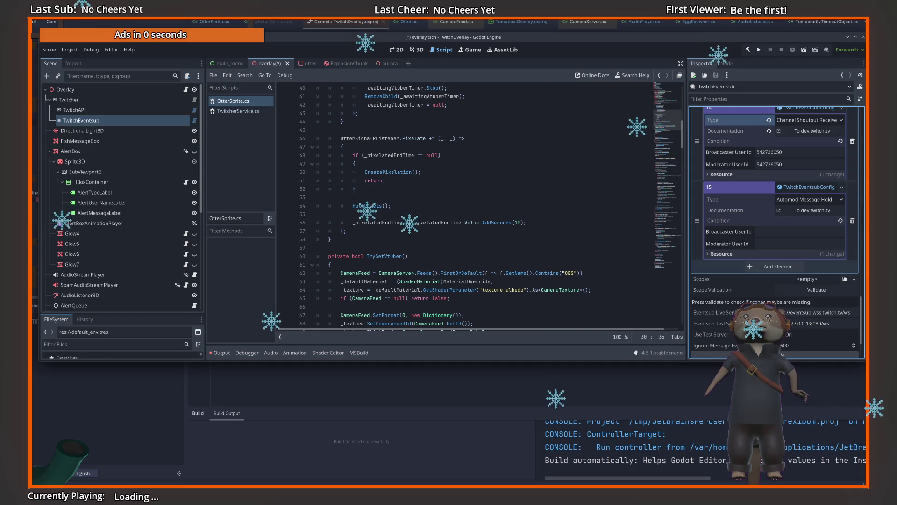
Copy entry 14's broadcaster ID into entry 15 and set its type to Channel Shoutout Create
{"action": "left_click", "coordinate": [785, 232]}
{"action": "left_click", "coordinate": [779, 151]}
{"action": "key", "text": "ctrl+c"}
{"action": "left_click", "coordinate": [786, 231]}
{"action": "key", "text": "ctrl+v"}
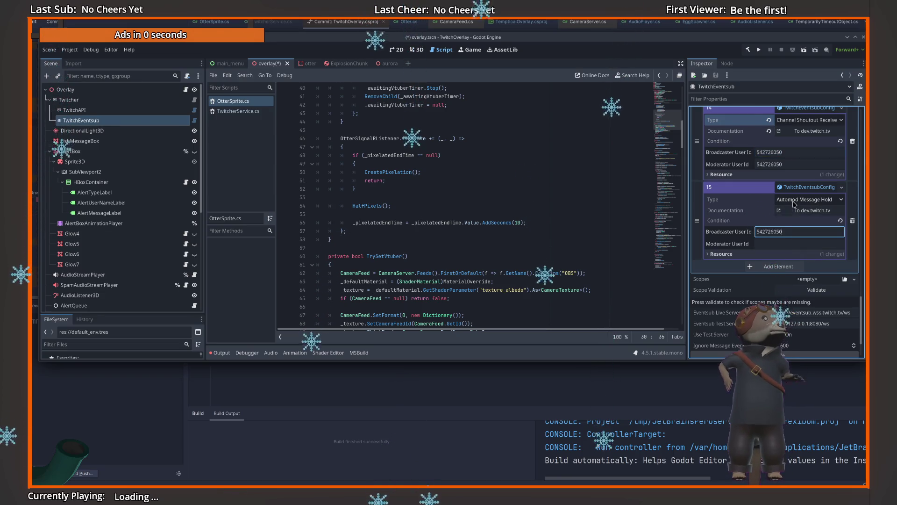
{"action": "left_click", "coordinate": [793, 204]}
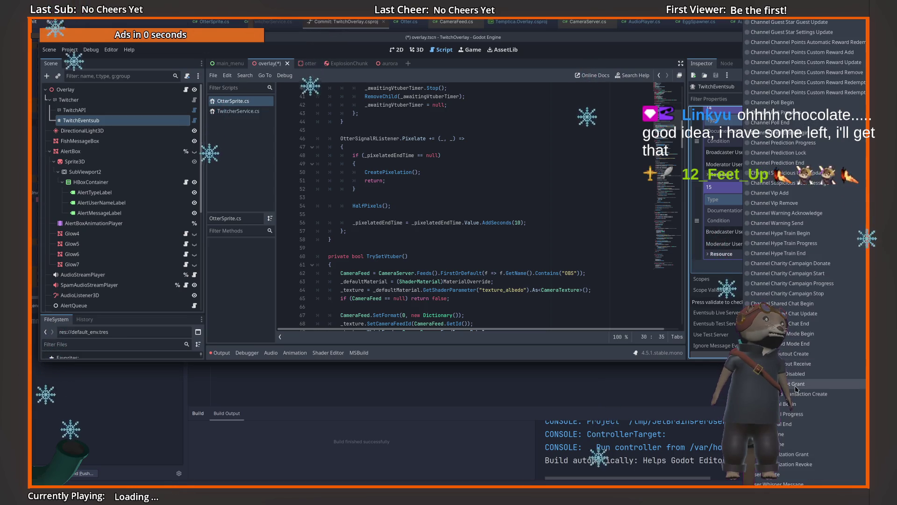
{"action": "left_click", "coordinate": [802, 358]}
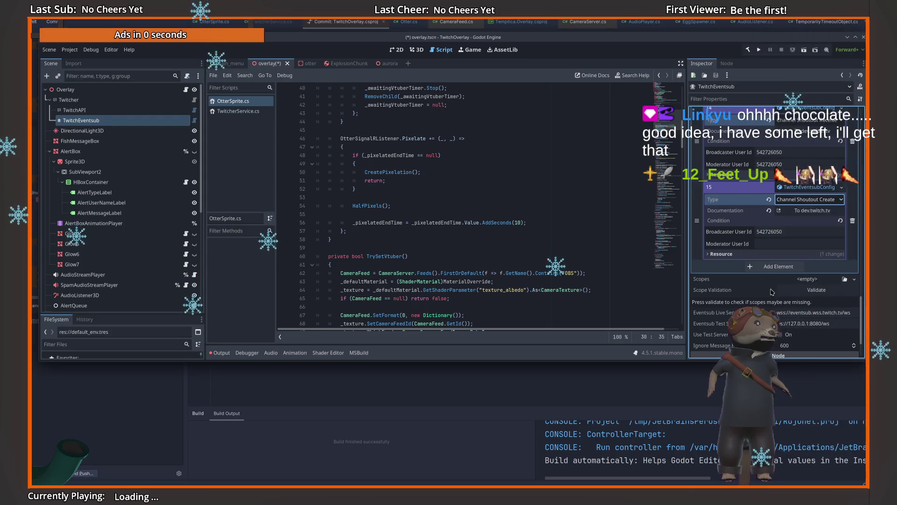
Paste the same id as Moderator User Id and give Scopes a new OAuthScopes resource
{"action": "left_click", "coordinate": [753, 244]}
{"action": "key", "text": "ctrl+v"}
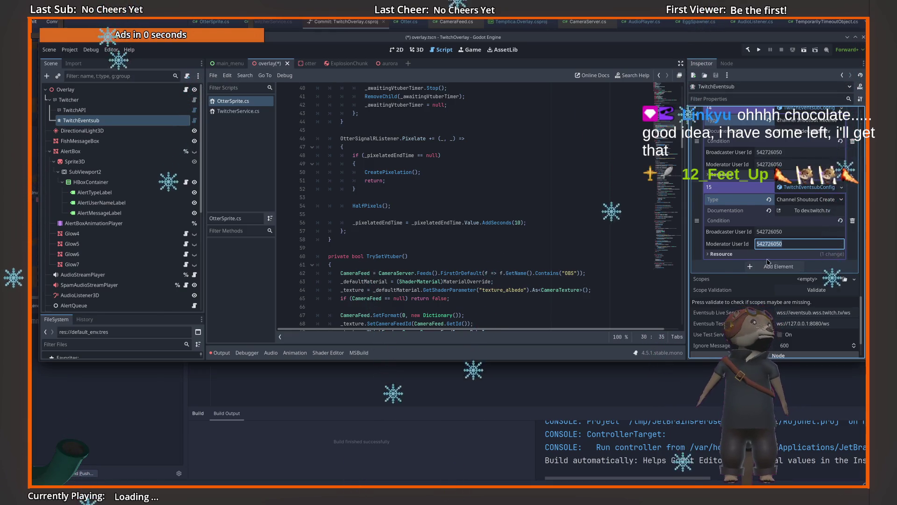
{"action": "scroll", "coordinate": [768, 262], "scroll_direction": "down", "scroll_amount": 1}
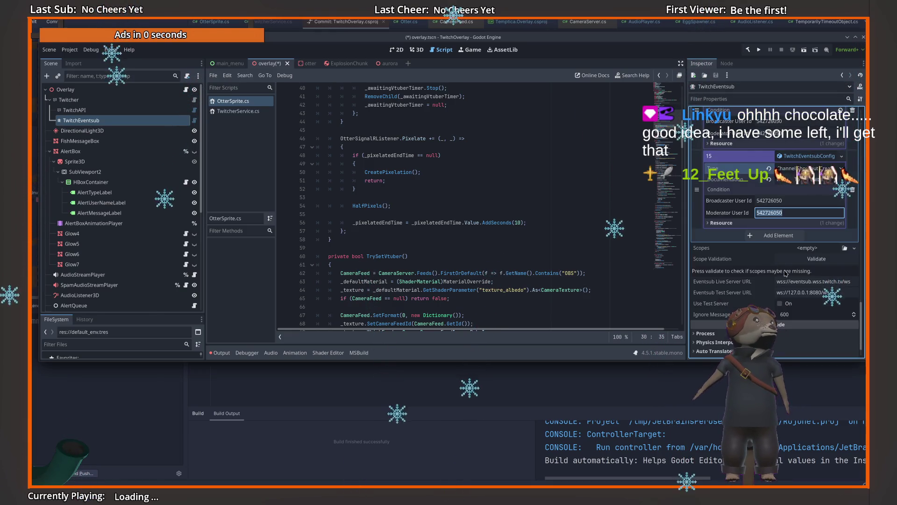
{"action": "left_click", "coordinate": [797, 250]}
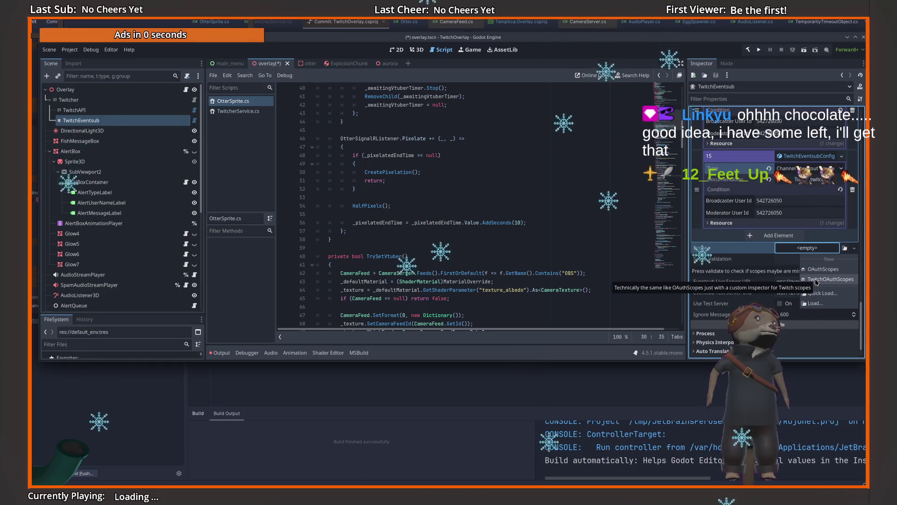
{"action": "left_click", "coordinate": [816, 281]}
Expand the OAuthScopes resource and add one empty entry to its Used Scopes list
{"action": "left_click", "coordinate": [813, 248]}
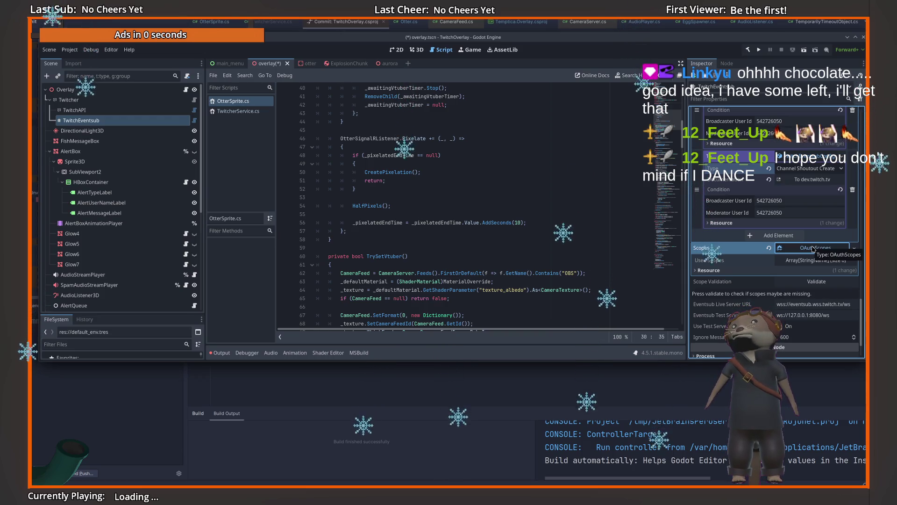
{"action": "left_click", "coordinate": [811, 260]}
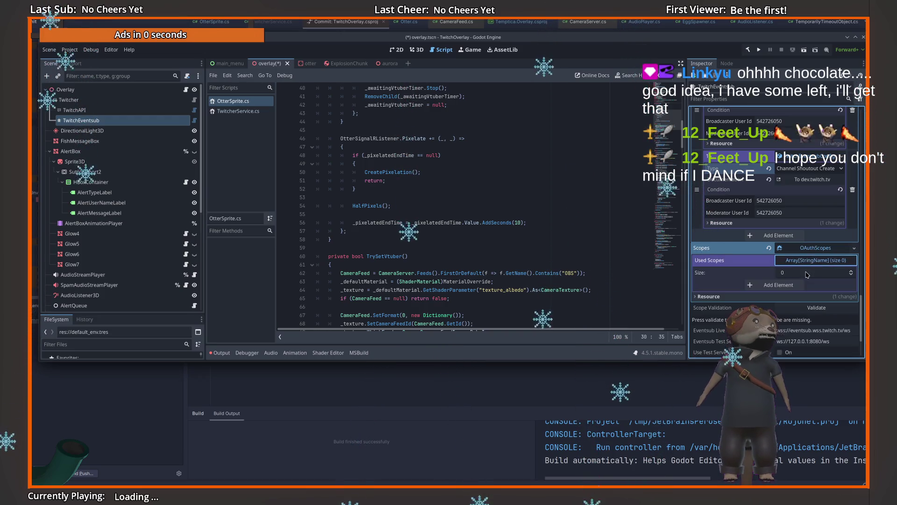
{"action": "left_click", "coordinate": [796, 282]}
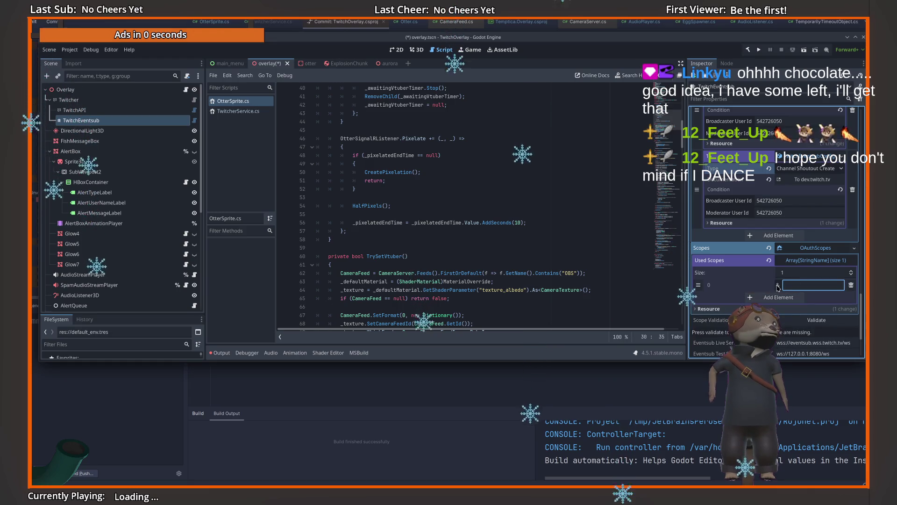
{"action": "key", "text": "alt+Tab"}
{"action": "left_click", "coordinate": [730, 286]}
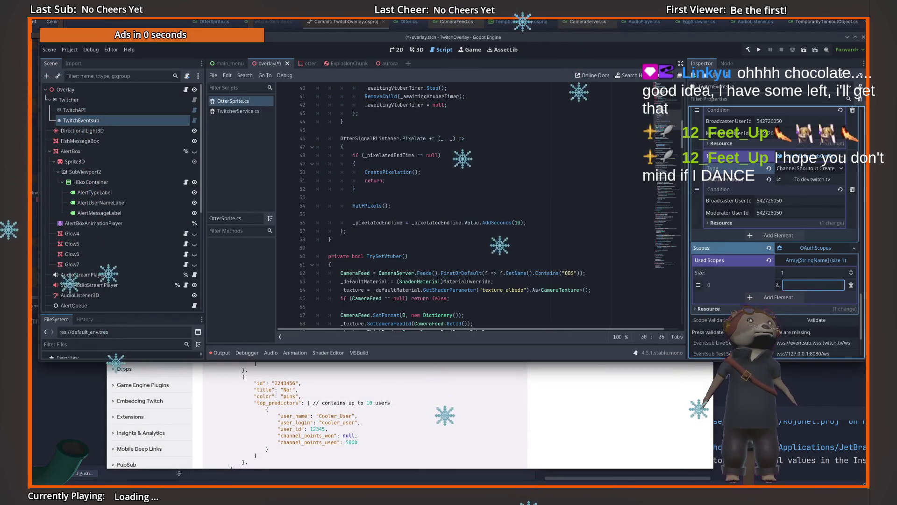
{"action": "key", "text": "alt+Tab"}
{"action": "key", "text": "Tab"}
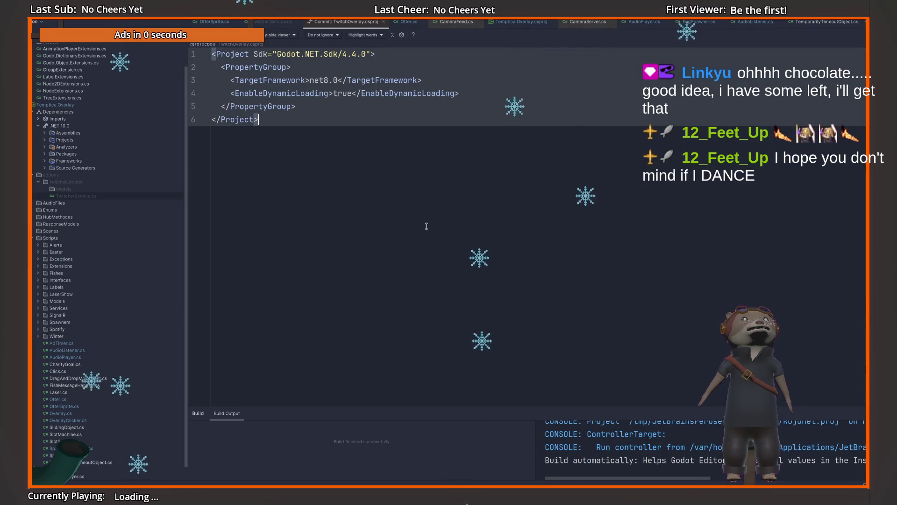
In Rider, move from TwitcherService.cs over to the TwitchBot project's code
{"action": "key", "text": "ctrl+Tab"}
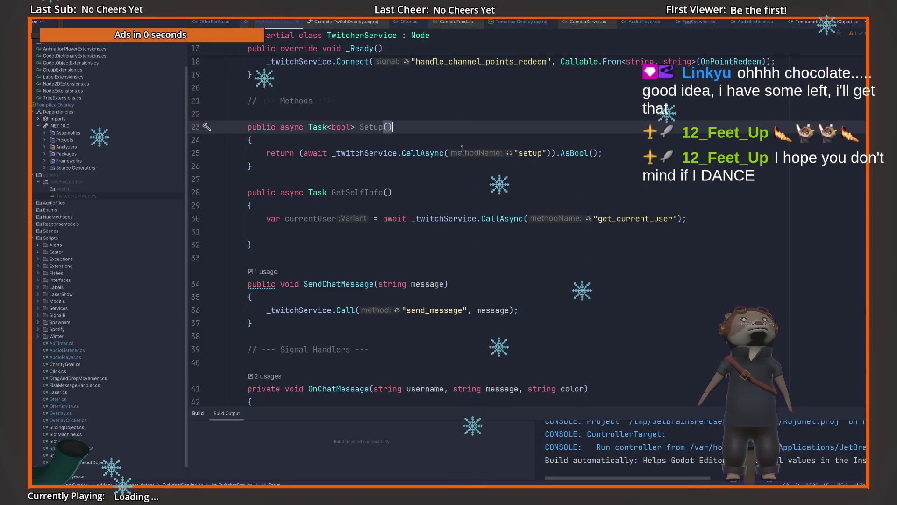
{"action": "scroll", "coordinate": [458, 146], "scroll_direction": "up", "scroll_amount": 5}
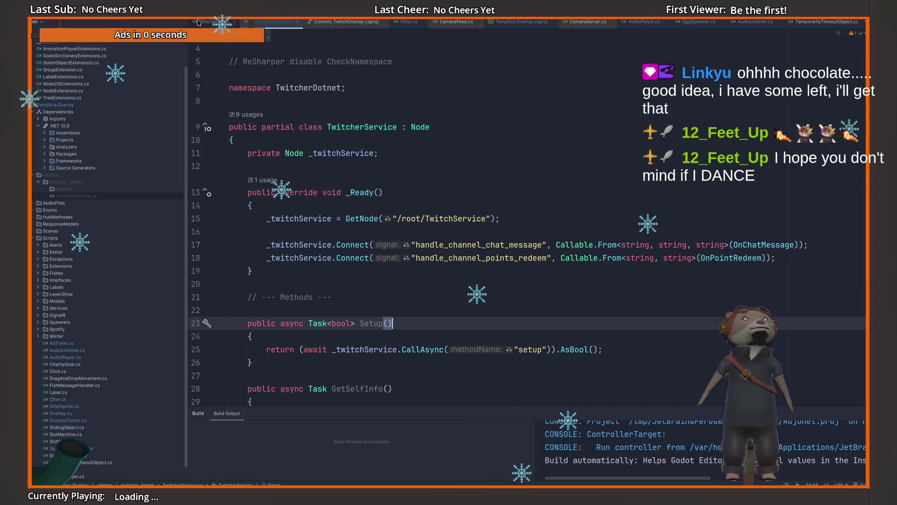
{"action": "scroll", "coordinate": [510, 154], "scroll_direction": "down", "scroll_amount": 5}
{"action": "left_click", "coordinate": [402, 384]}
{"action": "key", "text": "alt+Tab"}
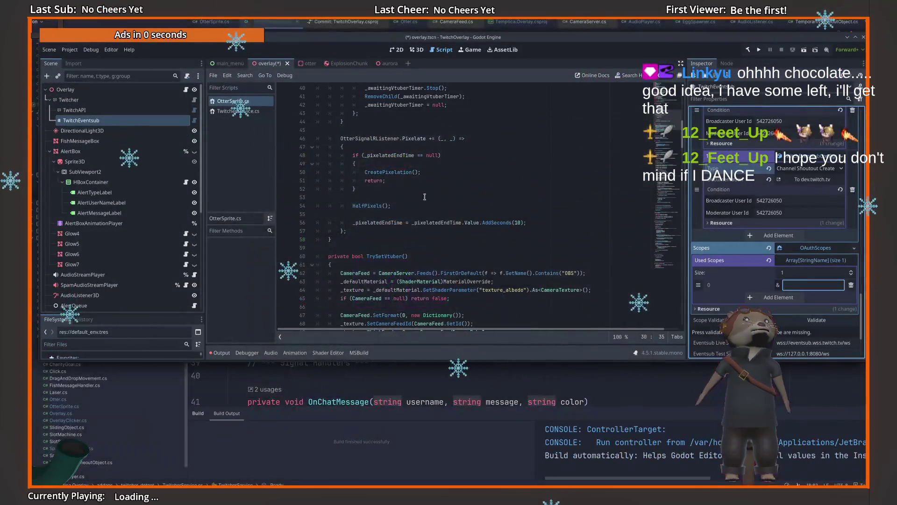
{"action": "key", "text": "alt+Tab"}
{"action": "key", "text": "alt+Tab"}
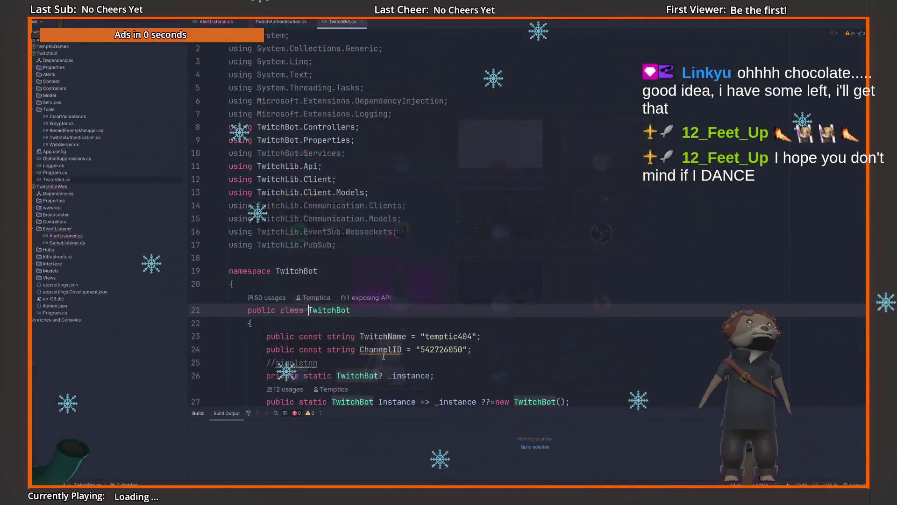
{"action": "left_click", "coordinate": [365, 375]}
{"action": "scroll", "coordinate": [393, 311], "scroll_direction": "down", "scroll_amount": 10}
{"action": "scroll", "coordinate": [393, 311], "scroll_direction": "up", "scroll_amount": 5}
Open TwitchAuthentication.cs and select the "chat:read" scope in its Scopes list
{"action": "key", "text": "ctrl+Tab"}
{"action": "scroll", "coordinate": [398, 327], "scroll_direction": "up", "scroll_amount": 10}
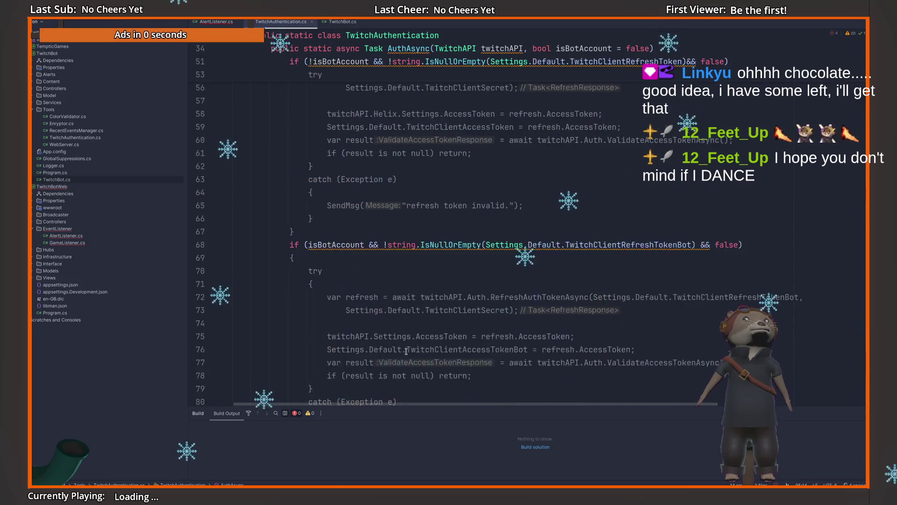
{"action": "scroll", "coordinate": [399, 339], "scroll_direction": "down", "scroll_amount": 2}
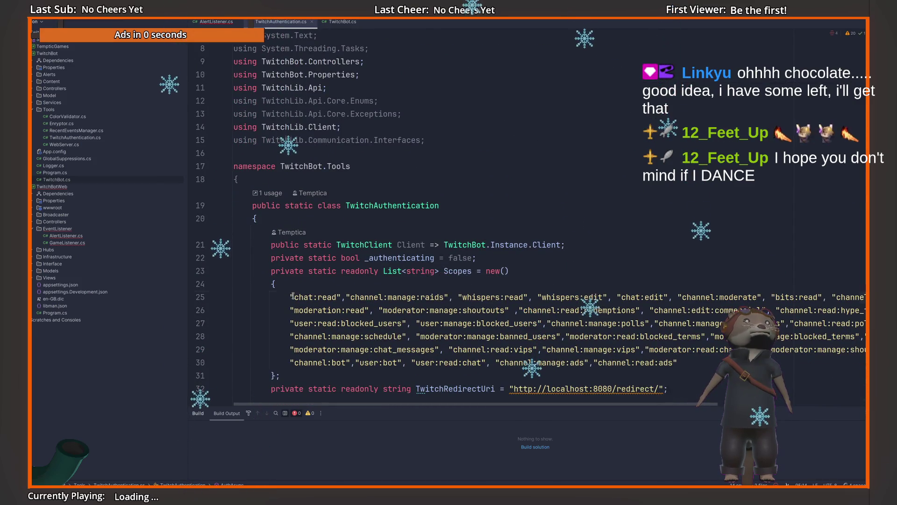
{"action": "left_click", "coordinate": [294, 297]}
{"action": "left_click", "coordinate": [337, 297], "text": "shift"}
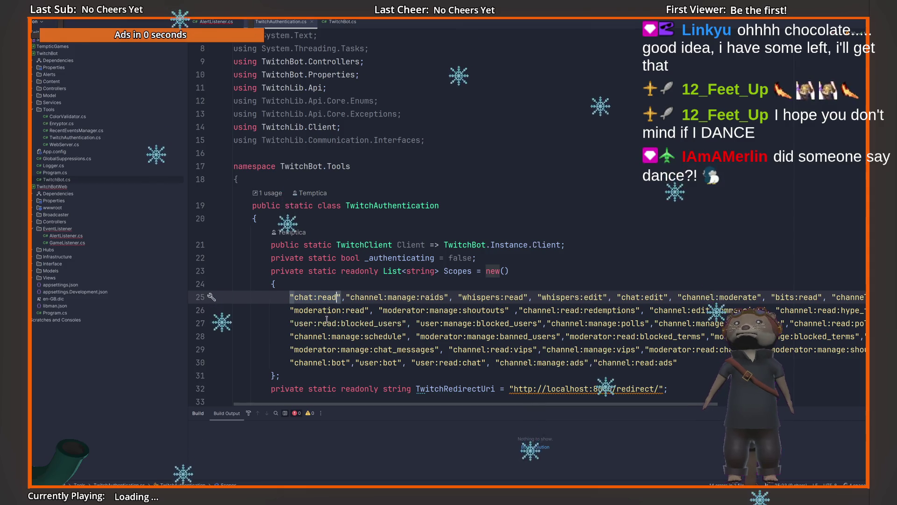
{"action": "mouse_move", "coordinate": [337, 309]}
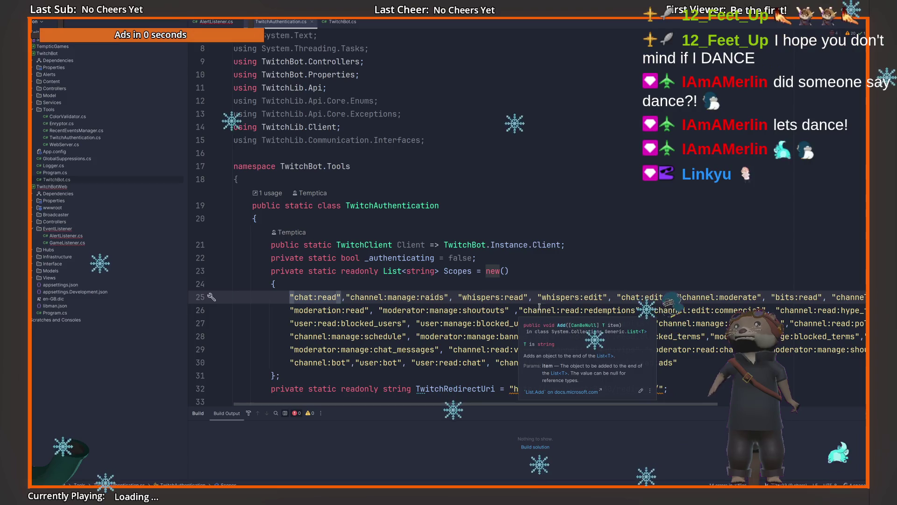
{"action": "key", "text": "alt+Tab"}
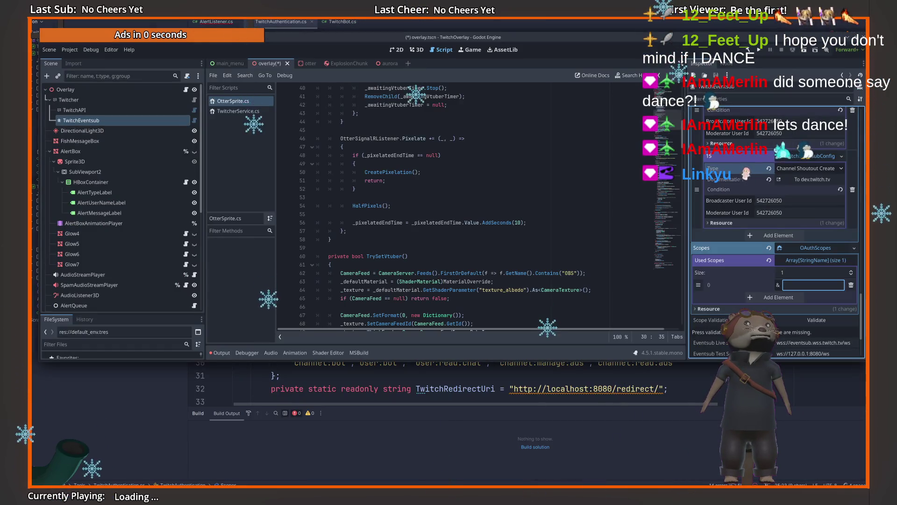
Enter chat:read as a used scope, then open the TwitchOAuthScopes checklist of Twitch scopes
{"action": "key", "text": "alt+Tab"}
{"action": "key", "text": "alt+Tab"}
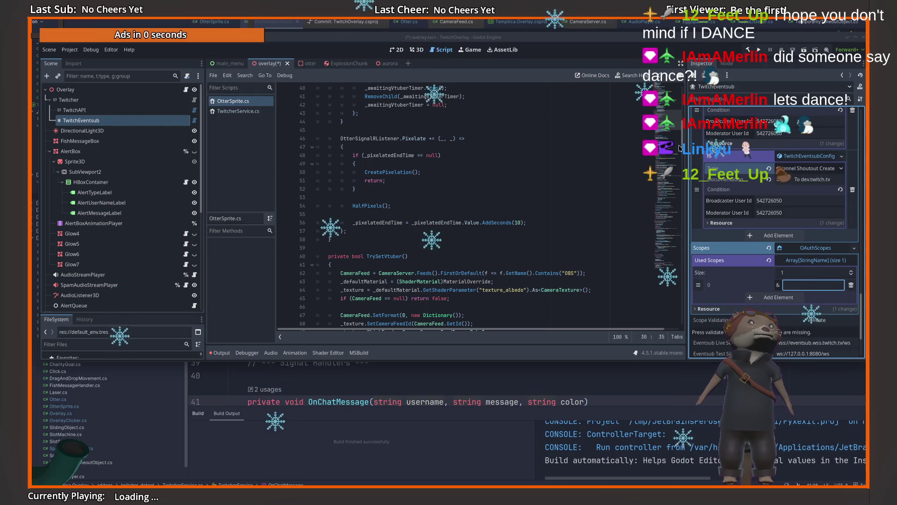
{"action": "type", "text": "chat:read"}
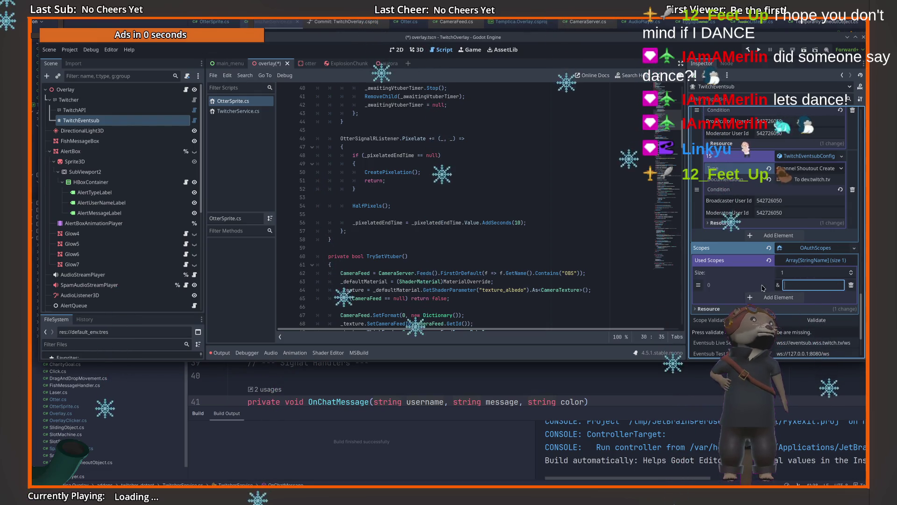
{"action": "left_click", "coordinate": [803, 249]}
{"action": "left_click", "coordinate": [803, 249]}
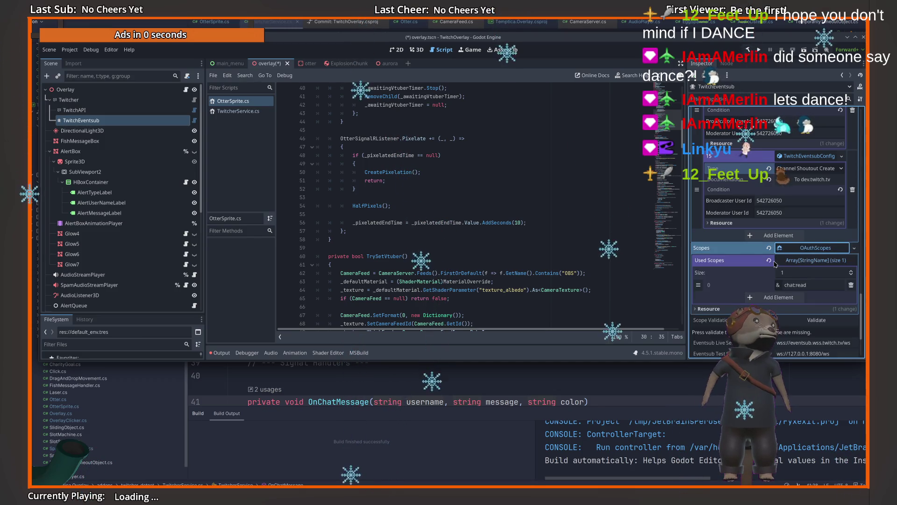
{"action": "left_click", "coordinate": [803, 249]}
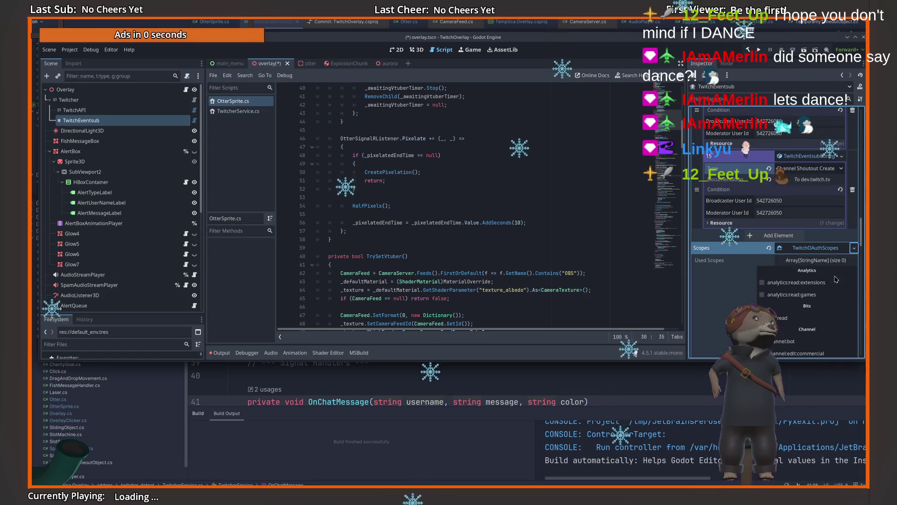
Tick bits:read, channel:bot, channel:manage:ads and channel:manage:broadcast scopes
{"action": "scroll", "coordinate": [784, 285], "scroll_direction": "down", "scroll_amount": 5}
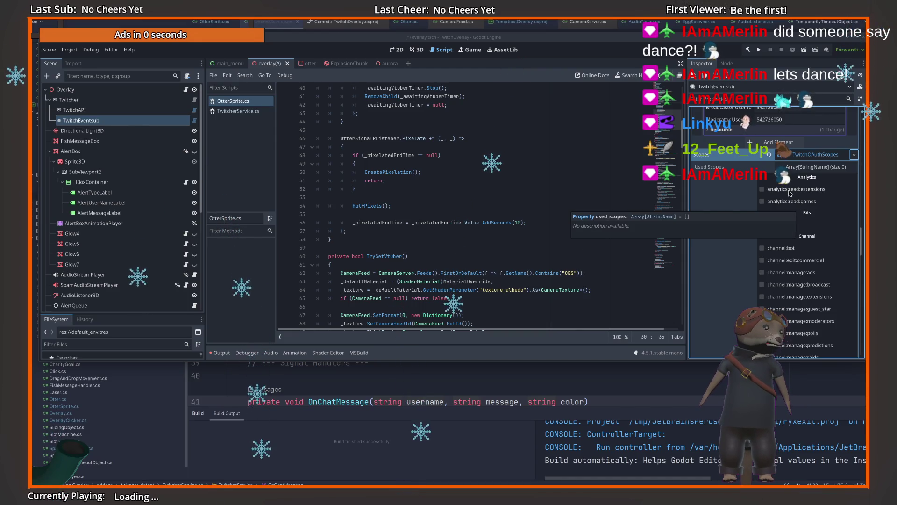
{"action": "left_click", "coordinate": [776, 225]}
{"action": "left_click", "coordinate": [770, 250]}
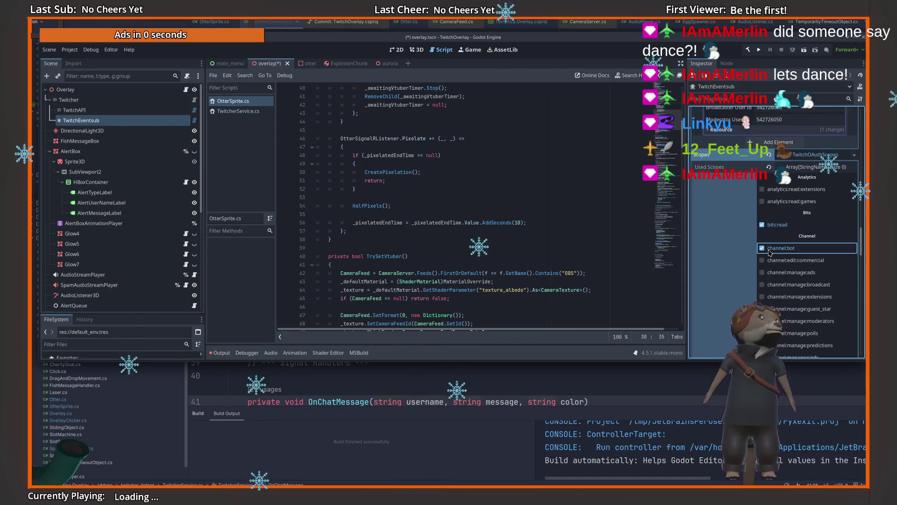
{"action": "left_click", "coordinate": [776, 272]}
{"action": "scroll", "coordinate": [774, 293], "scroll_direction": "down", "scroll_amount": 2}
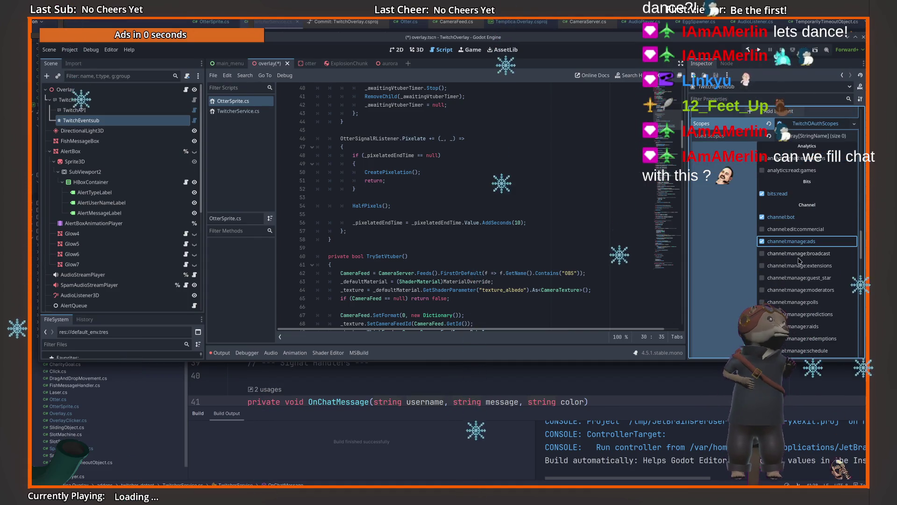
{"action": "left_click", "coordinate": [805, 255]}
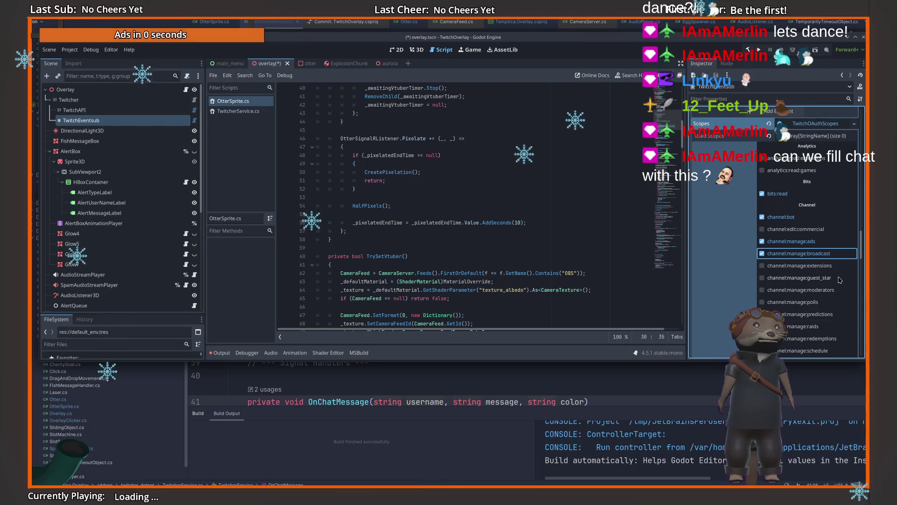
Tick channel:manage:polls/predictions and channel:read ads, hype_train, polls, predictions and redemptions scopes
{"action": "scroll", "coordinate": [827, 253], "scroll_direction": "down", "scroll_amount": 2}
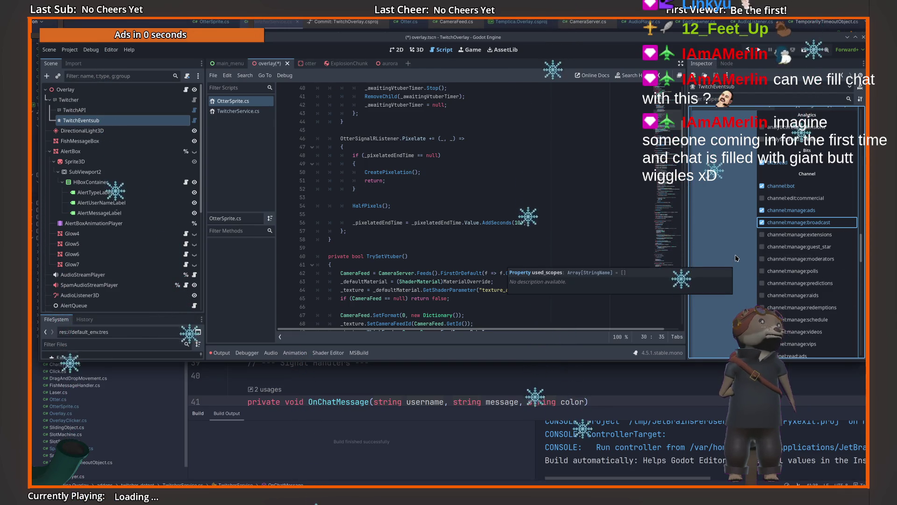
{"action": "scroll", "coordinate": [737, 258], "scroll_direction": "down", "scroll_amount": 2}
{"action": "left_click", "coordinate": [761, 239]}
{"action": "left_click", "coordinate": [763, 252]}
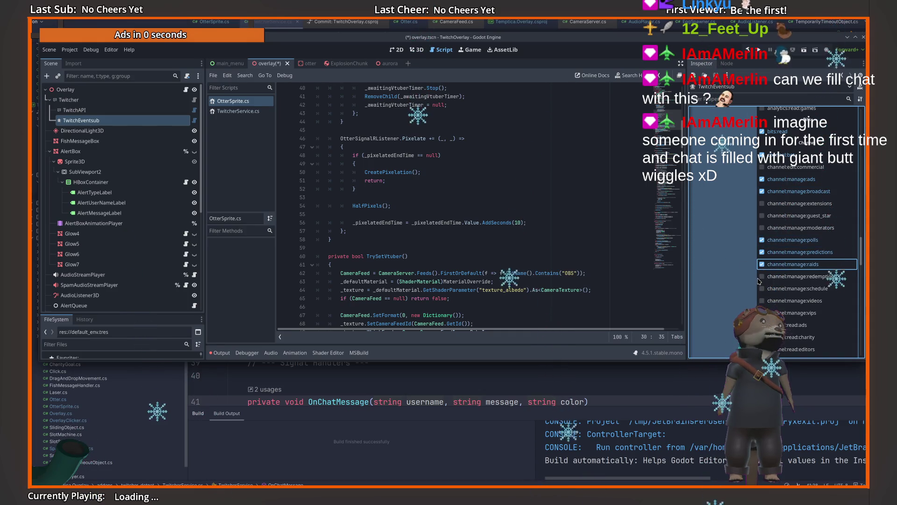
{"action": "scroll", "coordinate": [745, 283], "scroll_direction": "down", "scroll_amount": 2}
{"action": "scroll", "coordinate": [743, 279], "scroll_direction": "down", "scroll_amount": 2}
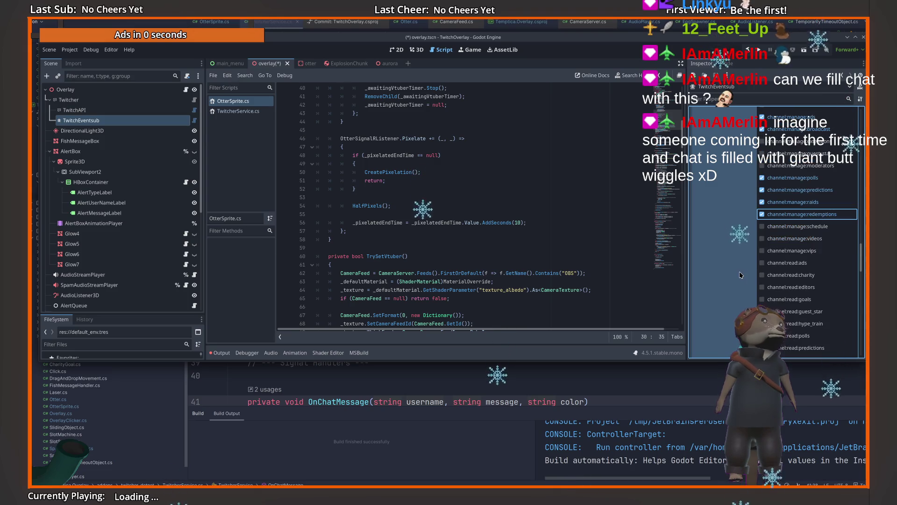
{"action": "left_click", "coordinate": [767, 264]}
{"action": "scroll", "coordinate": [735, 269], "scroll_direction": "down", "scroll_amount": 2}
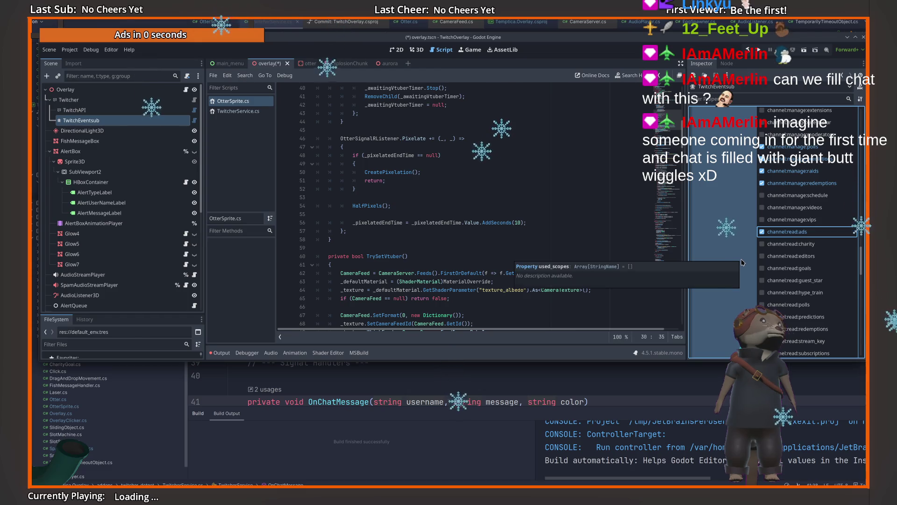
{"action": "scroll", "coordinate": [762, 259], "scroll_direction": "down", "scroll_amount": 2}
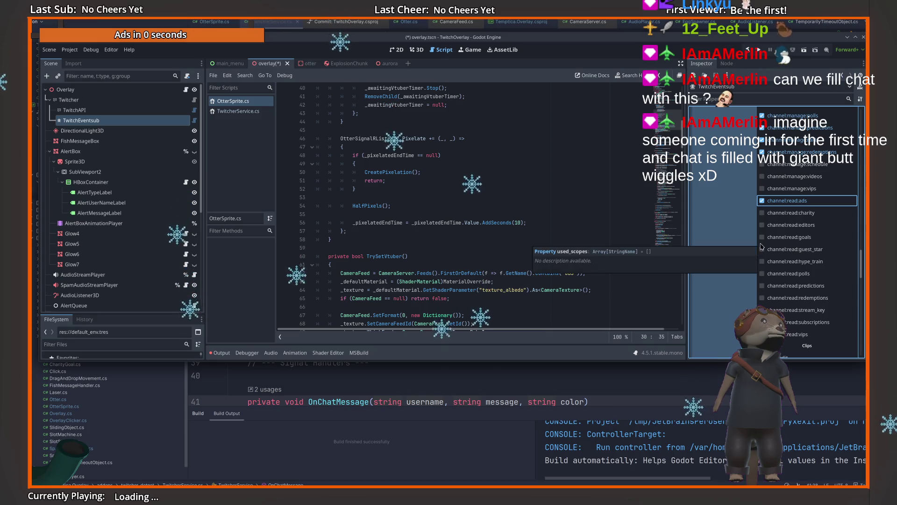
{"action": "left_click", "coordinate": [762, 261]}
{"action": "left_click", "coordinate": [762, 274]}
{"action": "left_click", "coordinate": [763, 286]}
{"action": "left_click", "coordinate": [763, 298]}
Tick moderation:read, moderator:manage:chat_messages and moderator:manage:shoutouts scopes
{"action": "scroll", "coordinate": [762, 281], "scroll_direction": "down", "scroll_amount": 2}
{"action": "scroll", "coordinate": [762, 278], "scroll_direction": "down", "scroll_amount": 2}
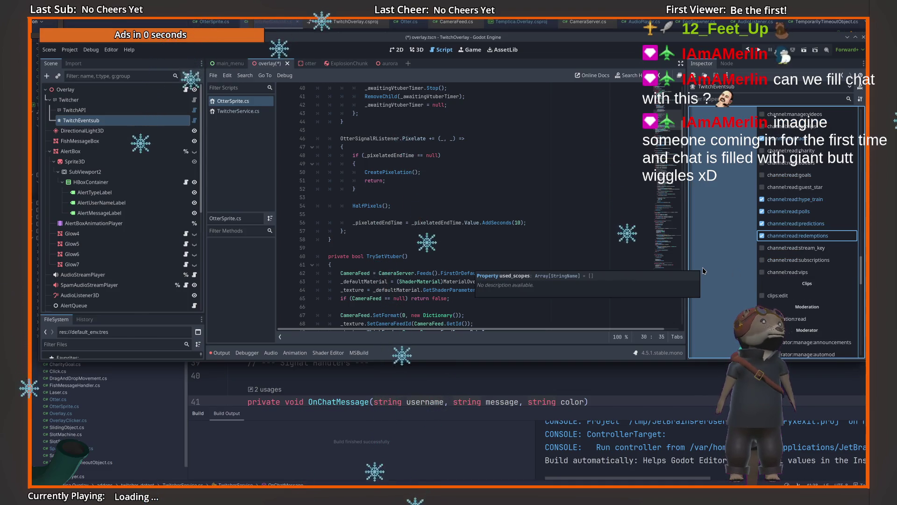
{"action": "scroll", "coordinate": [704, 271], "scroll_direction": "down", "scroll_amount": 6}
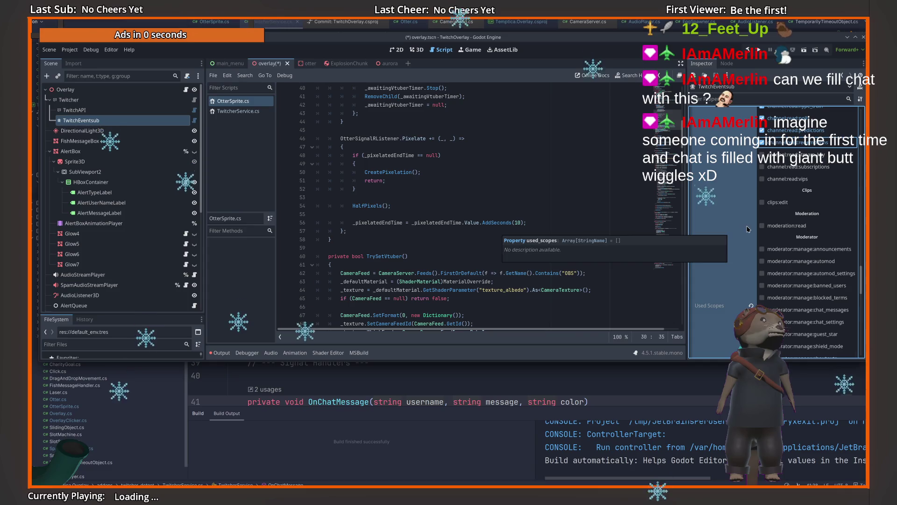
{"action": "scroll", "coordinate": [771, 219], "scroll_direction": "down", "scroll_amount": 2}
{"action": "left_click", "coordinate": [797, 194]}
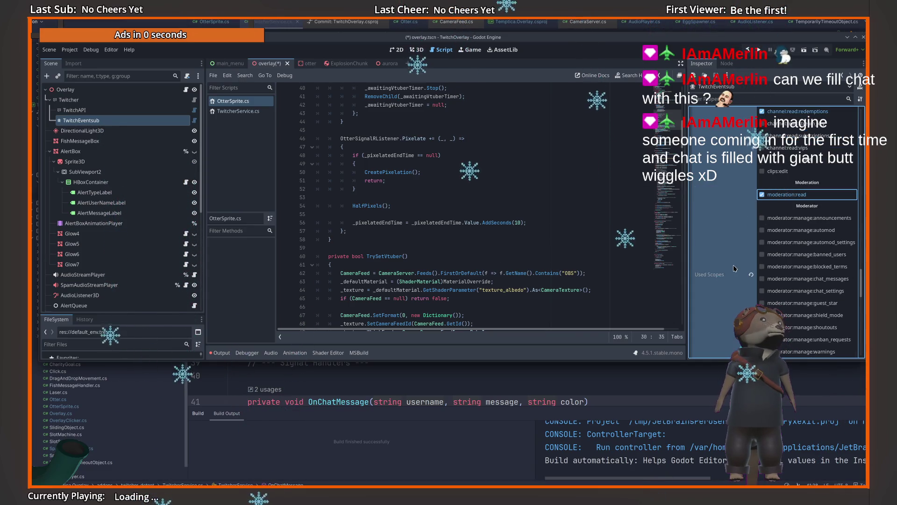
{"action": "scroll", "coordinate": [732, 265], "scroll_direction": "down", "scroll_amount": 2}
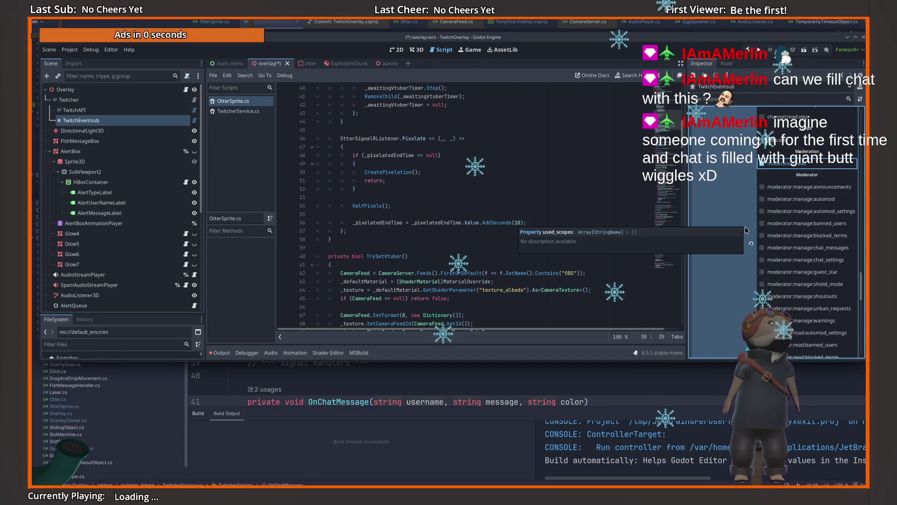
{"action": "left_click", "coordinate": [774, 247]}
{"action": "scroll", "coordinate": [744, 266], "scroll_direction": "down", "scroll_amount": 2}
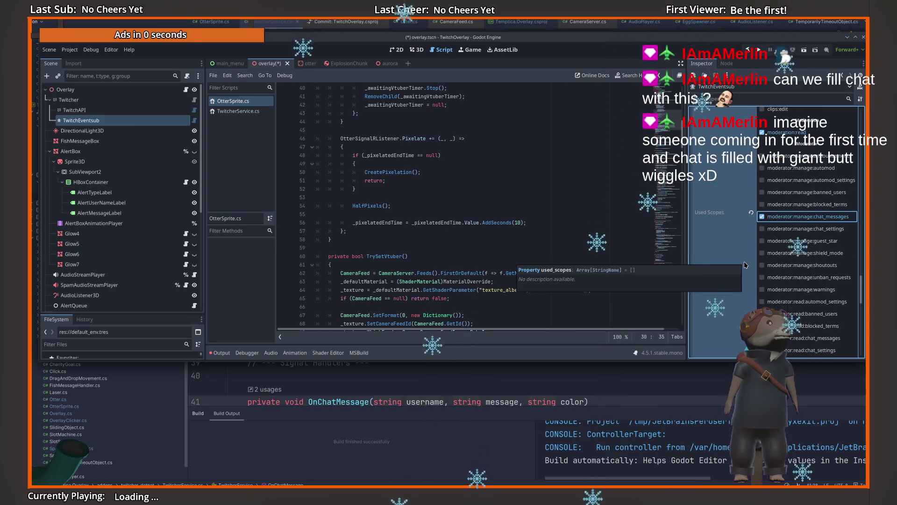
{"action": "left_click", "coordinate": [774, 265]}
Tick the moderator:read:followers and moderator:read:shoutouts scopes
{"action": "scroll", "coordinate": [774, 272], "scroll_direction": "down", "scroll_amount": 2}
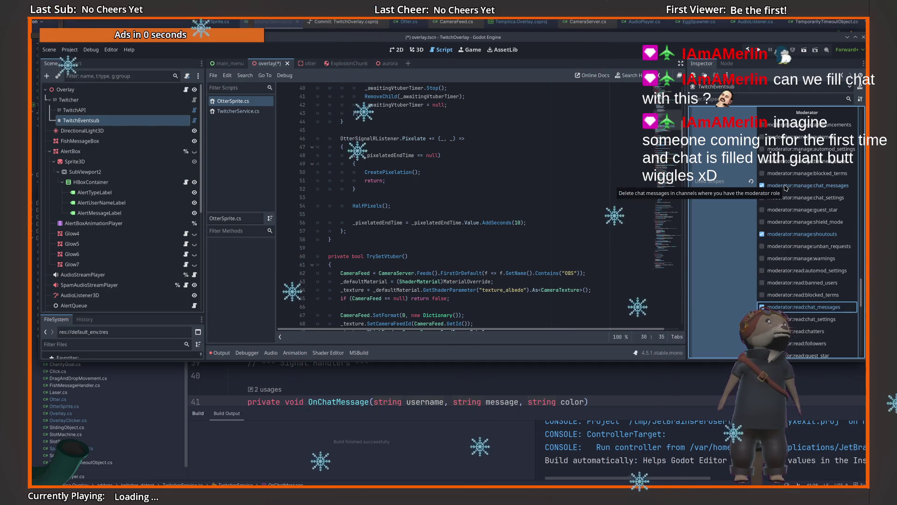
{"action": "scroll", "coordinate": [746, 225], "scroll_direction": "down", "scroll_amount": 5}
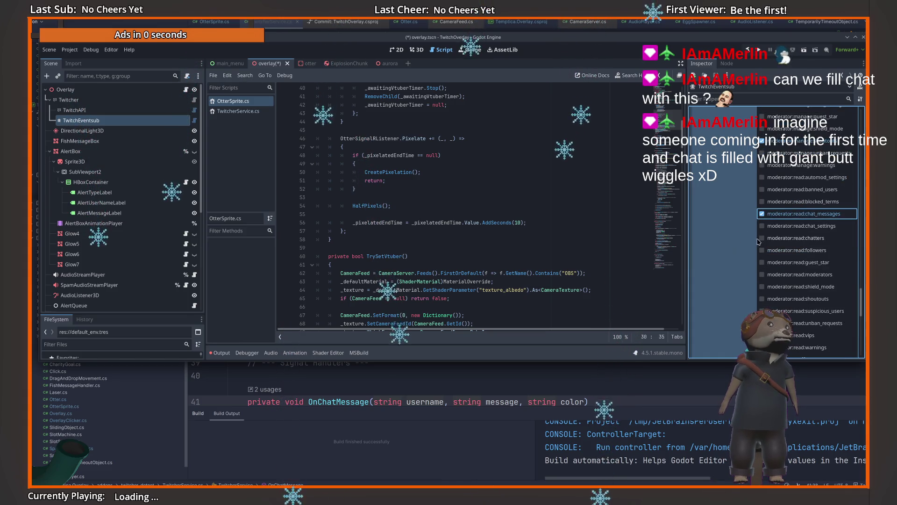
{"action": "scroll", "coordinate": [782, 210], "scroll_direction": "down", "scroll_amount": 2}
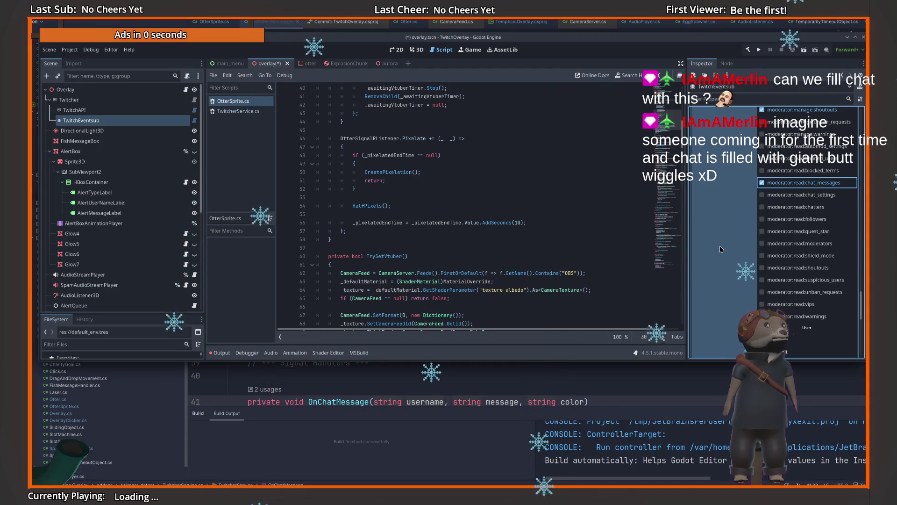
{"action": "scroll", "coordinate": [720, 243], "scroll_direction": "down", "scroll_amount": 1}
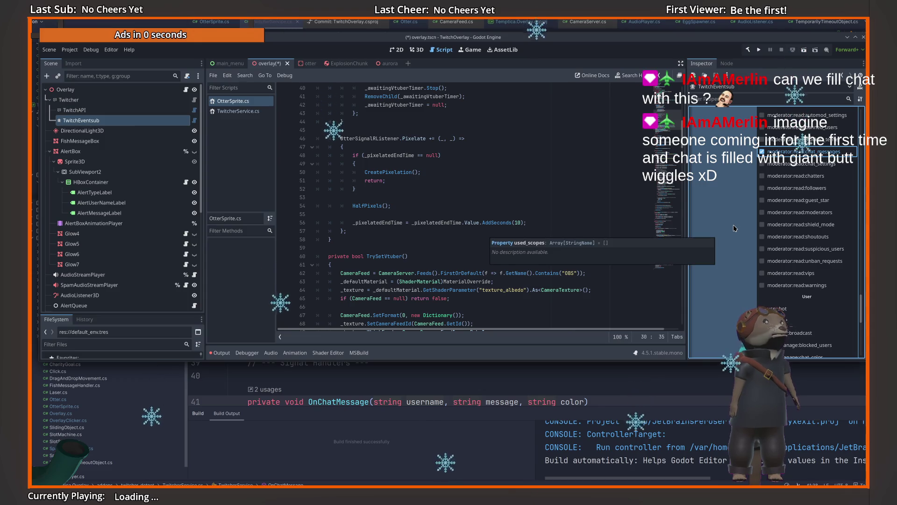
{"action": "left_click", "coordinate": [797, 188]}
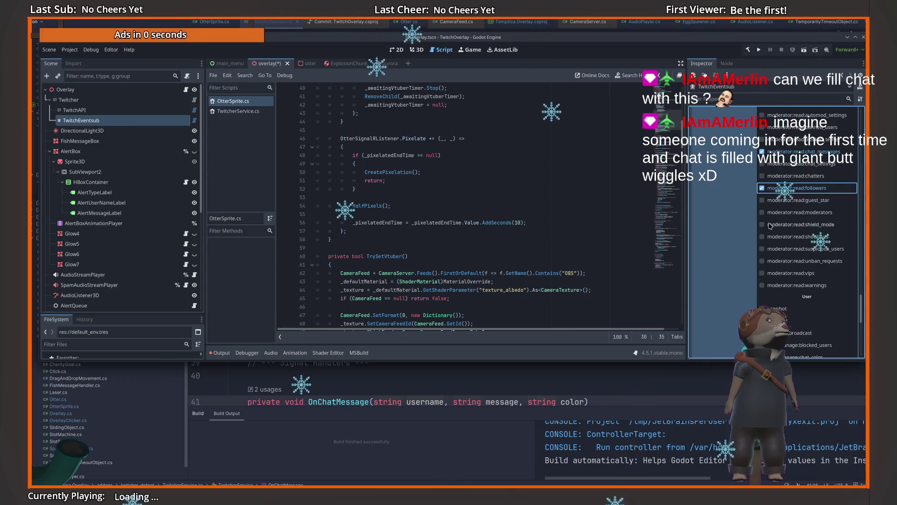
{"action": "left_click", "coordinate": [779, 238]}
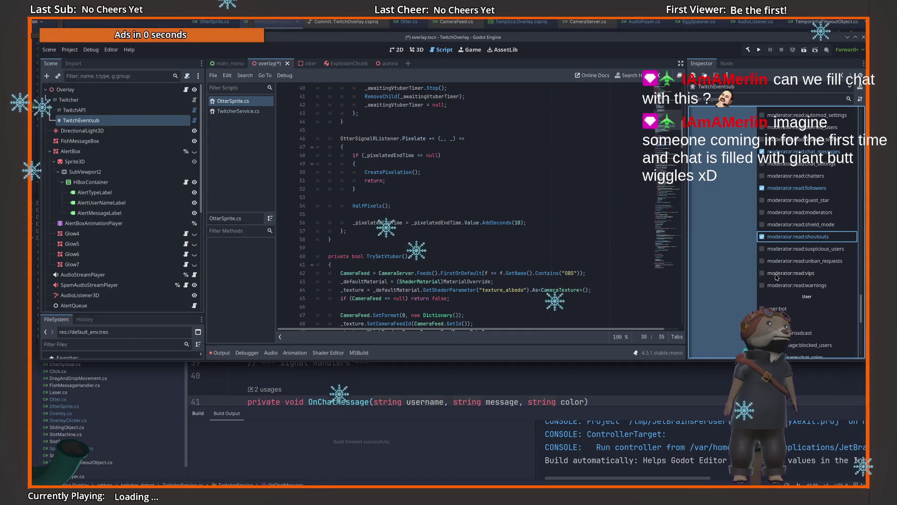
{"action": "scroll", "coordinate": [767, 238], "scroll_direction": "down", "scroll_amount": 4}
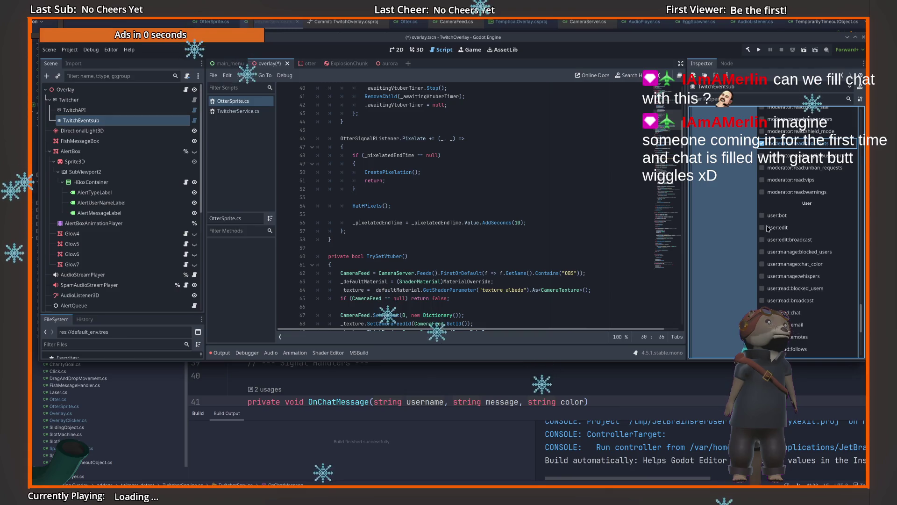
{"action": "mouse_move", "coordinate": [772, 222]}
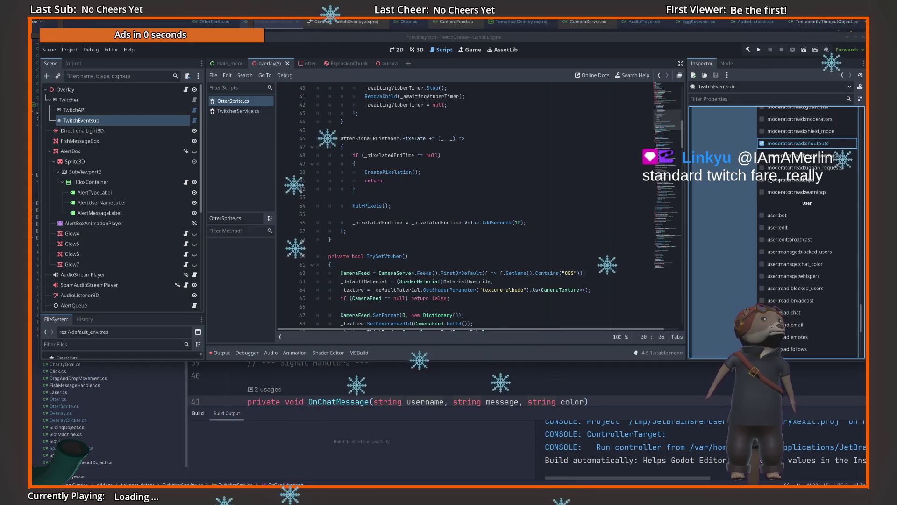
Tick the user:read:chat, user:read:follows and user:write:chat scopes in the checklist
{"action": "scroll", "coordinate": [782, 210], "scroll_direction": "up", "scroll_amount": 2}
{"action": "scroll", "coordinate": [782, 211], "scroll_direction": "down", "scroll_amount": 12}
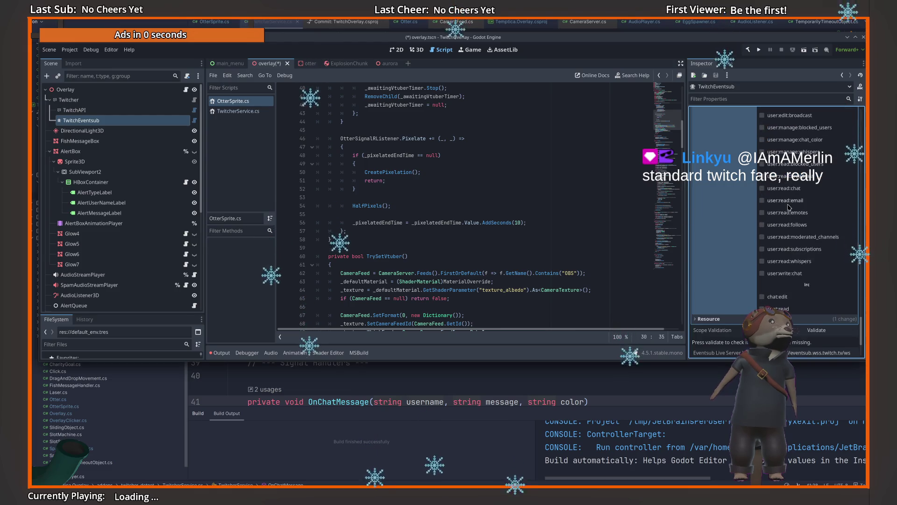
{"action": "scroll", "coordinate": [789, 207], "scroll_direction": "up", "scroll_amount": 5}
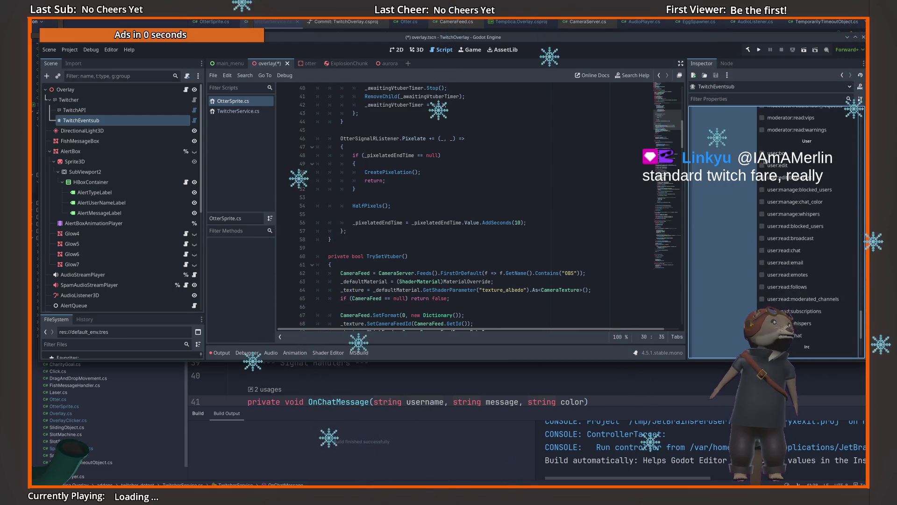
{"action": "mouse_move", "coordinate": [764, 182]}
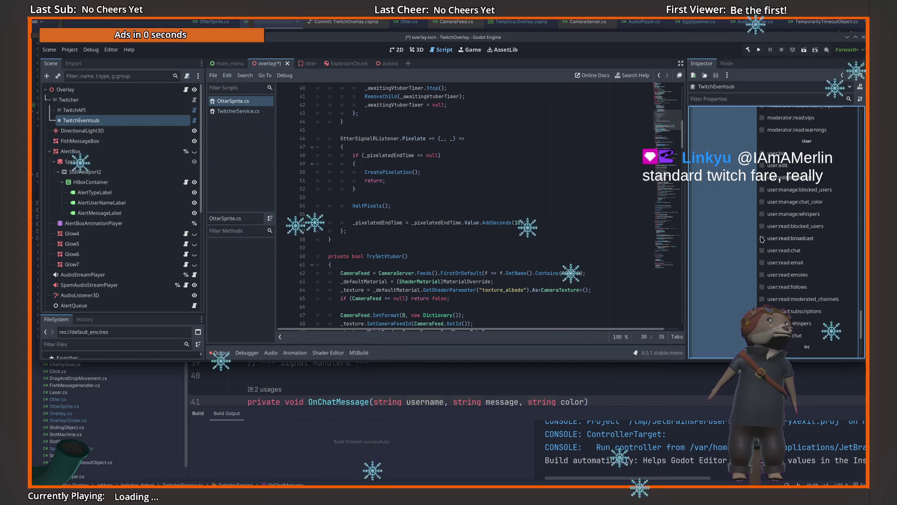
{"action": "left_click", "coordinate": [762, 250]}
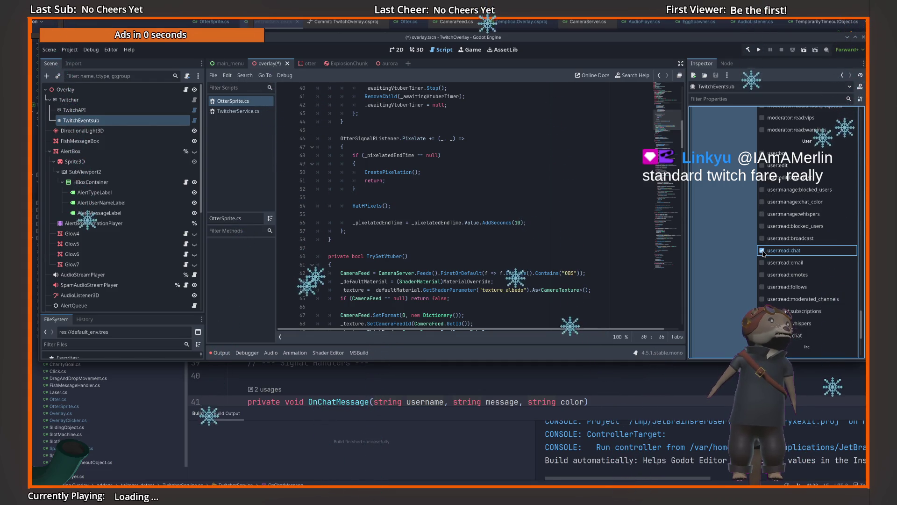
{"action": "left_click", "coordinate": [763, 287]}
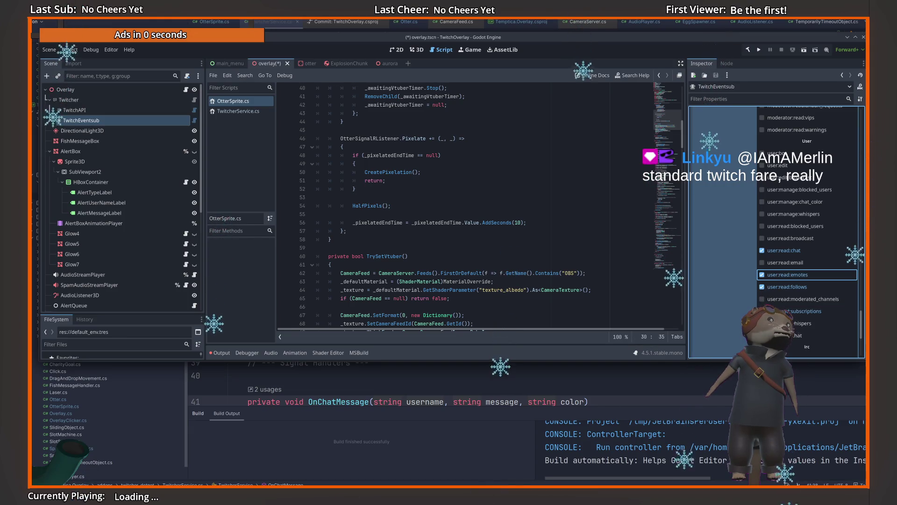
{"action": "scroll", "coordinate": [779, 286], "scroll_direction": "down", "scroll_amount": 5}
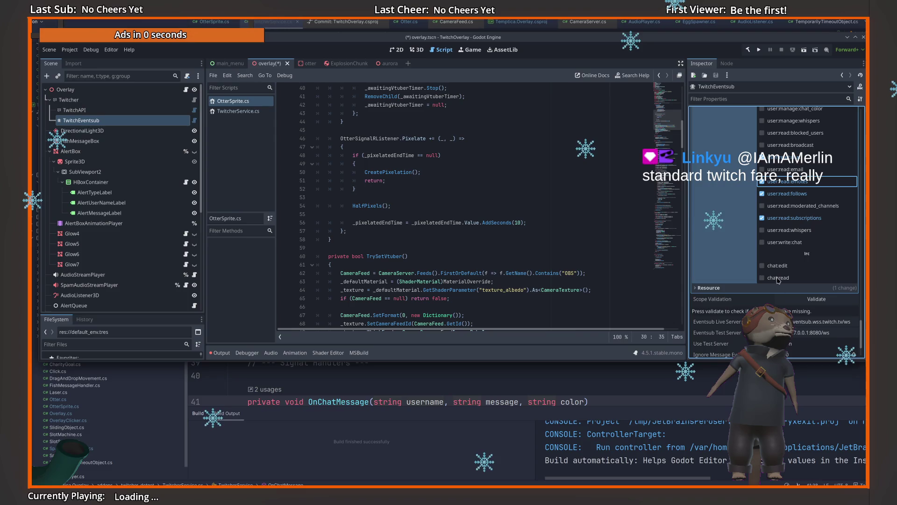
{"action": "left_click", "coordinate": [776, 243]}
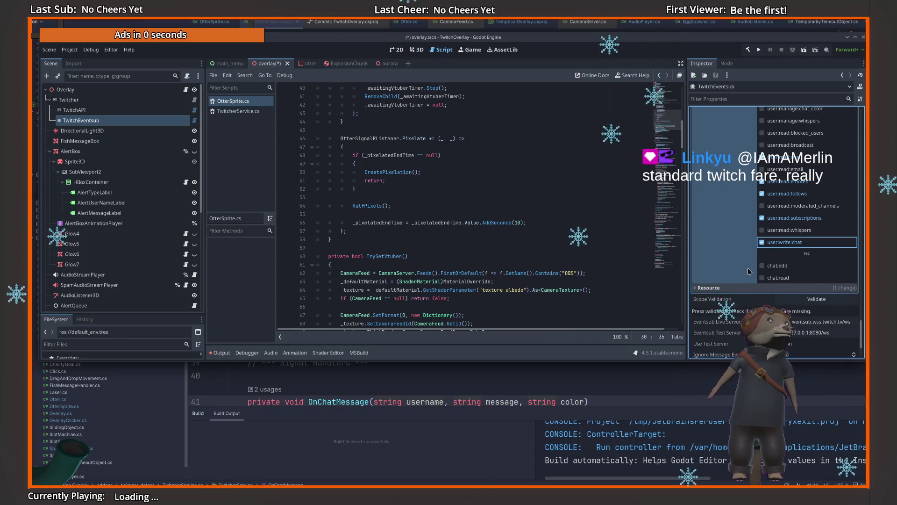
{"action": "mouse_move", "coordinate": [775, 266]}
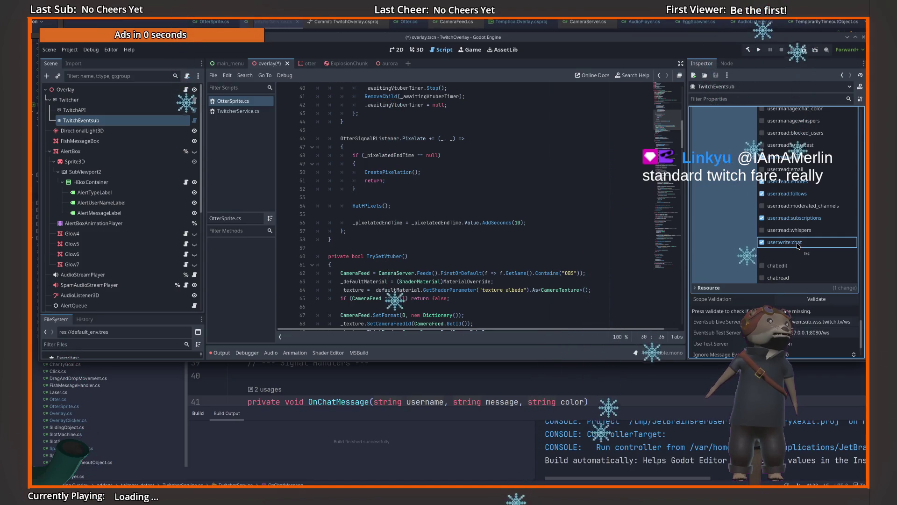
{"action": "mouse_move", "coordinate": [790, 164]}
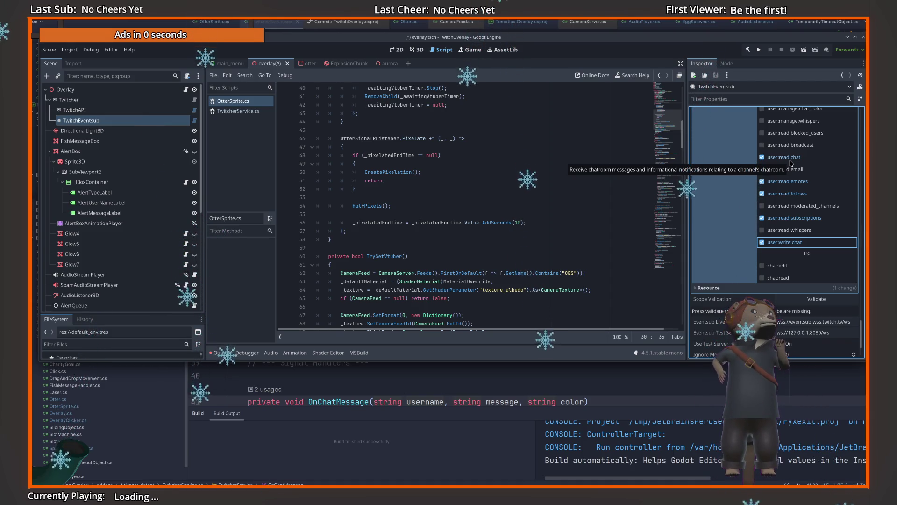
{"action": "scroll", "coordinate": [776, 201], "scroll_direction": "up", "scroll_amount": 4}
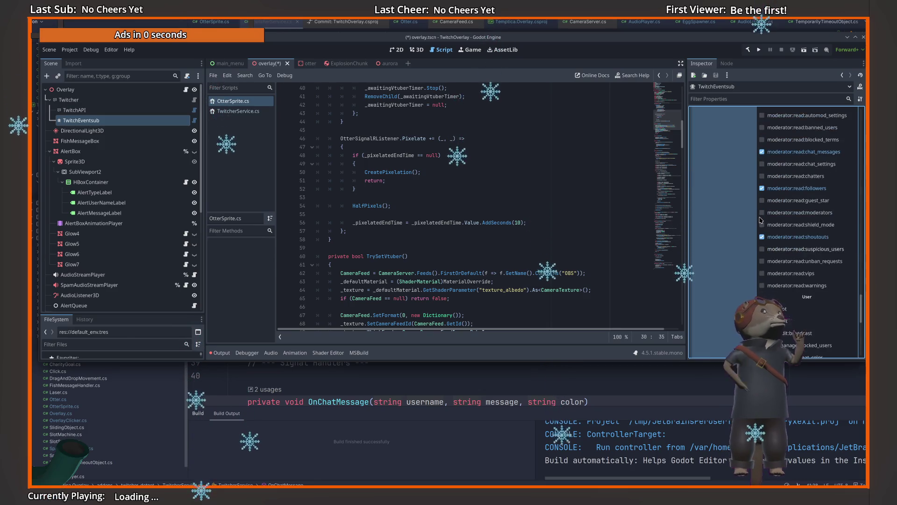
{"action": "scroll", "coordinate": [769, 221], "scroll_direction": "up", "scroll_amount": 10}
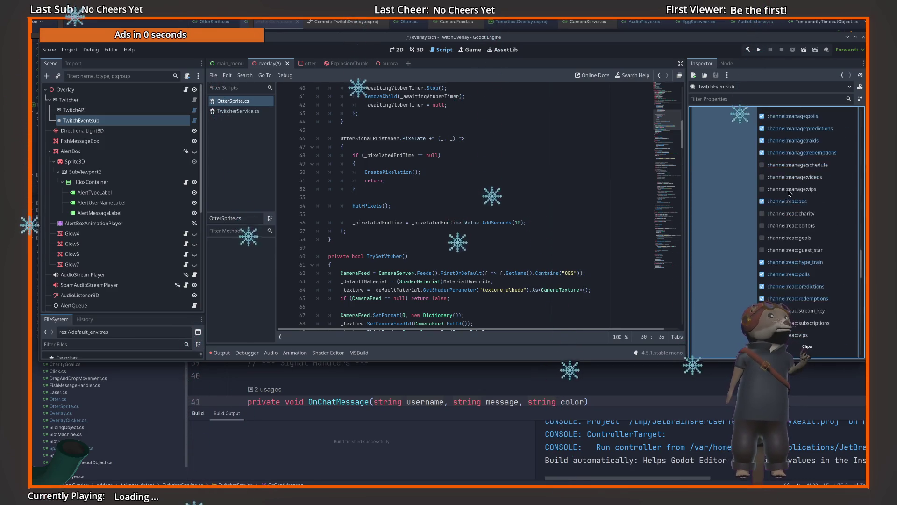
{"action": "scroll", "coordinate": [798, 171], "scroll_direction": "up", "scroll_amount": 9}
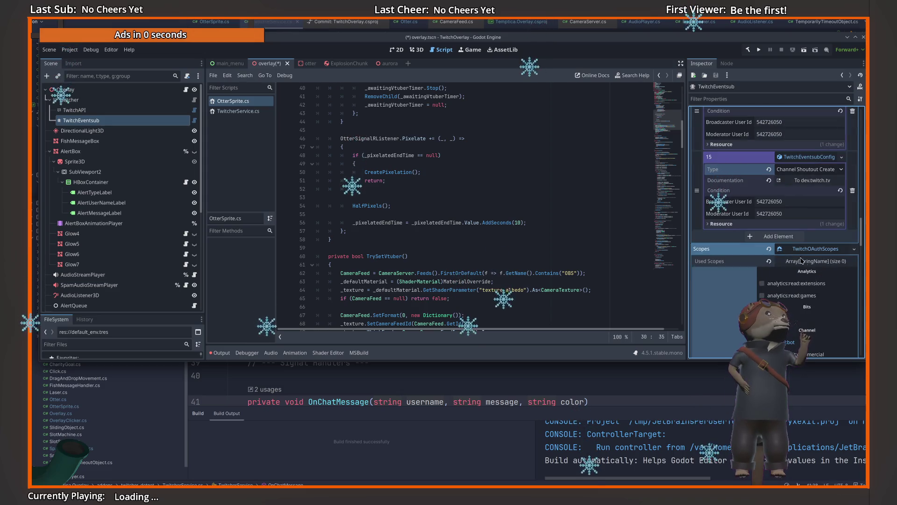
{"action": "scroll", "coordinate": [798, 258], "scroll_direction": "down", "scroll_amount": 15}
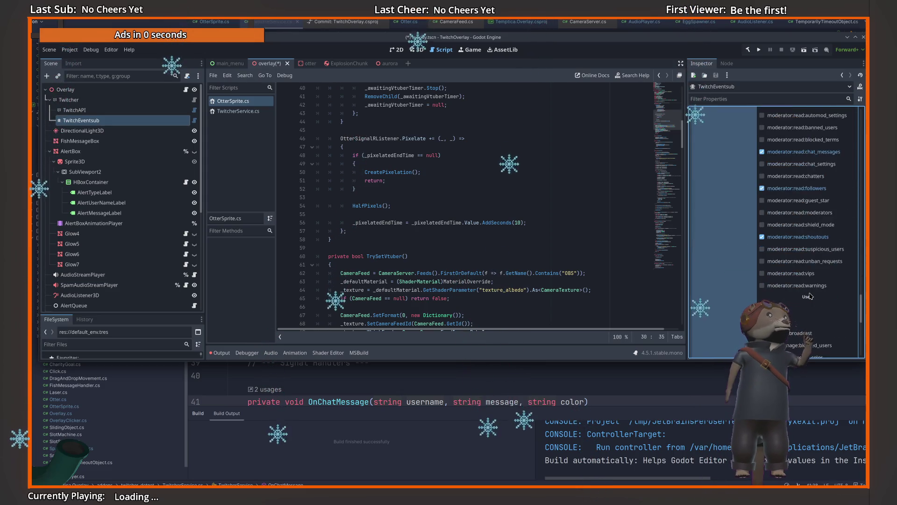
{"action": "scroll", "coordinate": [810, 296], "scroll_direction": "down", "scroll_amount": 8}
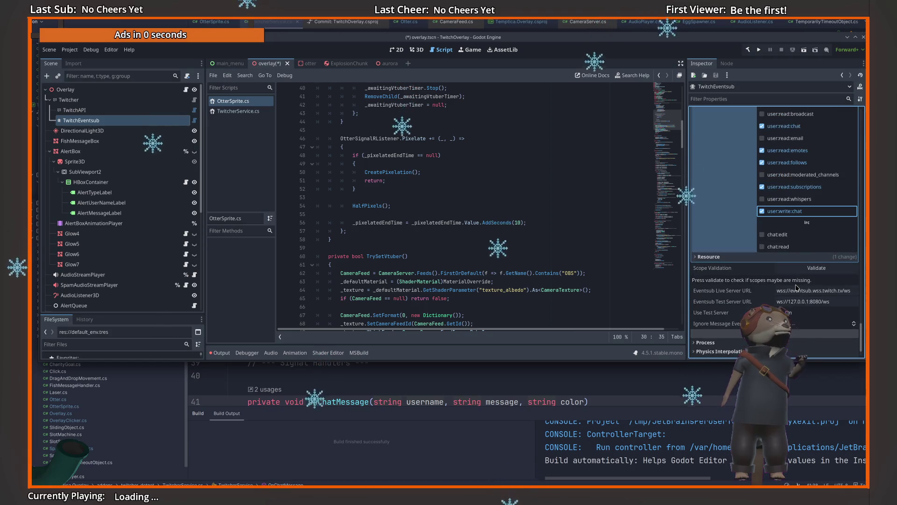
{"action": "left_click", "coordinate": [817, 269]}
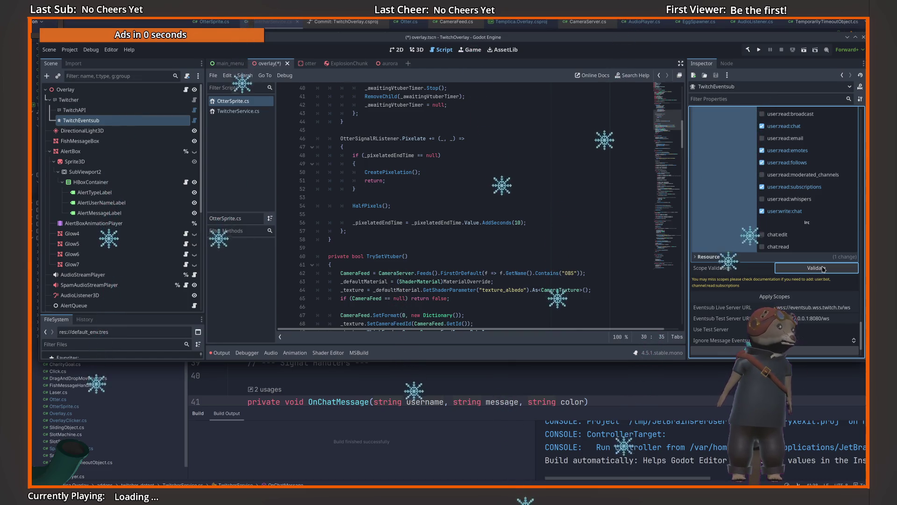
{"action": "scroll", "coordinate": [756, 217], "scroll_direction": "up", "scroll_amount": 5}
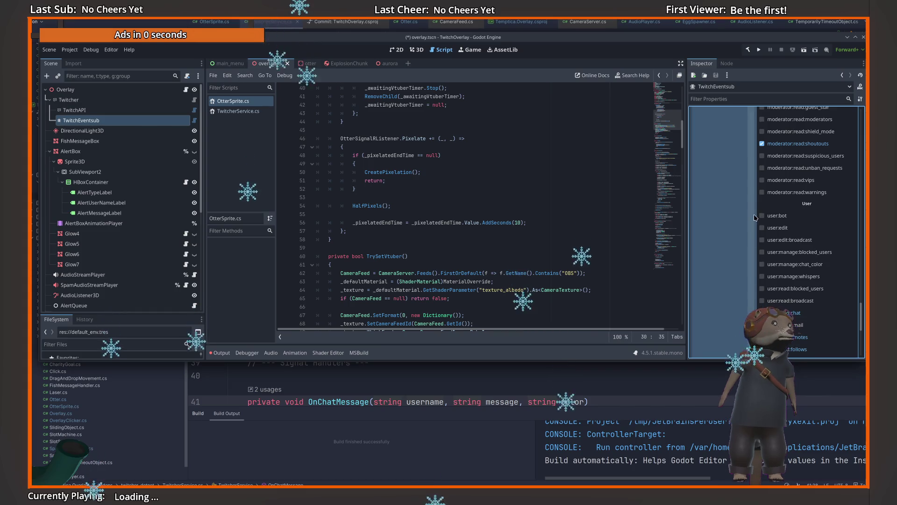
{"action": "scroll", "coordinate": [786, 225], "scroll_direction": "down", "scroll_amount": 5}
{"action": "left_click", "coordinate": [809, 242]}
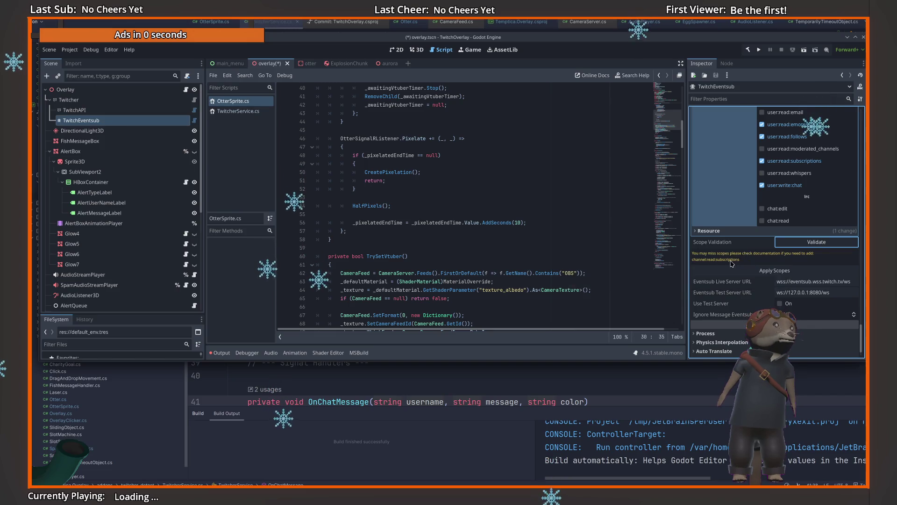
{"action": "scroll", "coordinate": [809, 187], "scroll_direction": "up", "scroll_amount": 10}
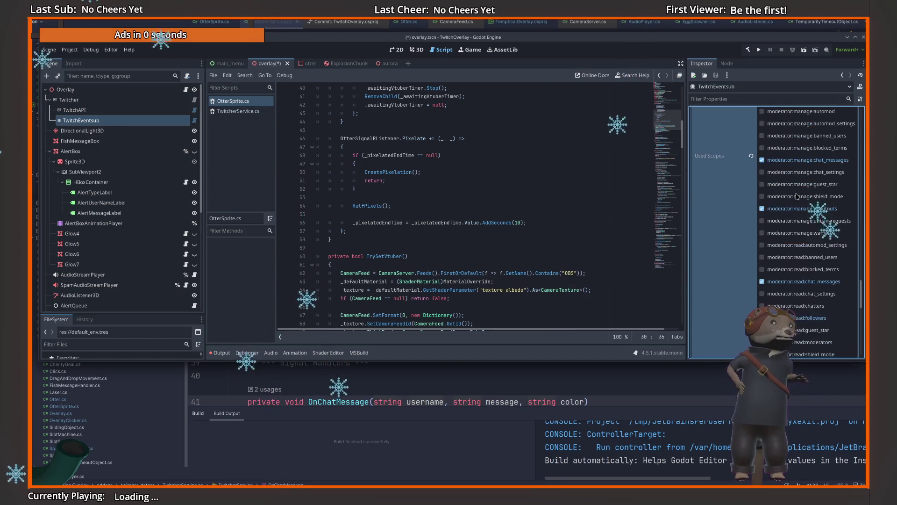
{"action": "scroll", "coordinate": [797, 196], "scroll_direction": "up", "scroll_amount": 3}
{"action": "left_click", "coordinate": [798, 267]}
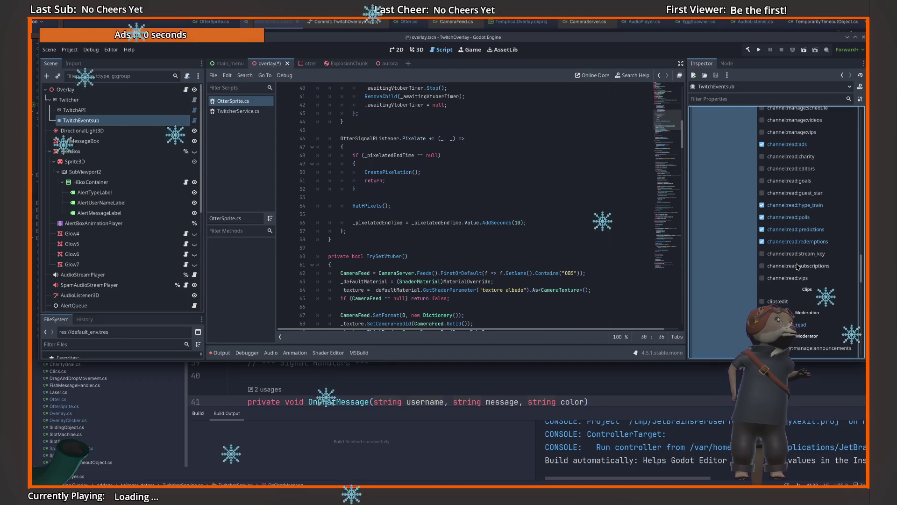
{"action": "scroll", "coordinate": [800, 240], "scroll_direction": "down", "scroll_amount": 10}
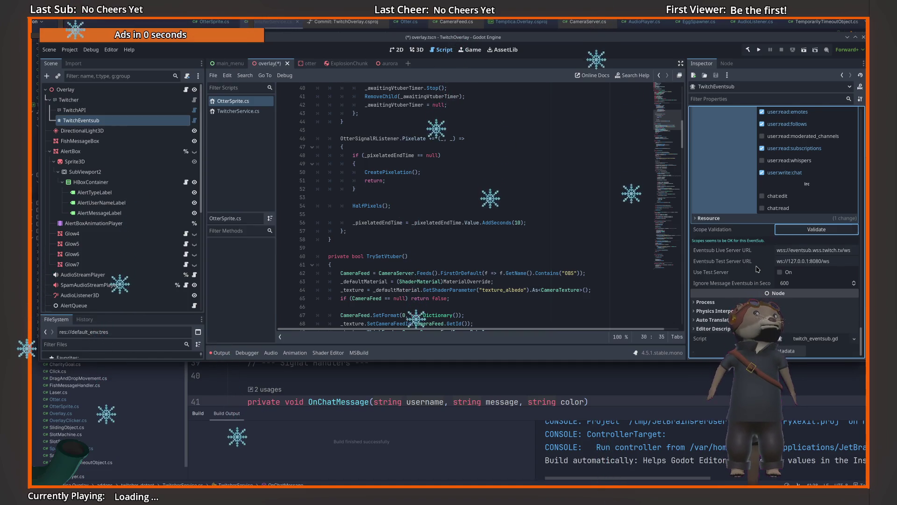
{"action": "scroll", "coordinate": [794, 219], "scroll_direction": "up", "scroll_amount": 15}
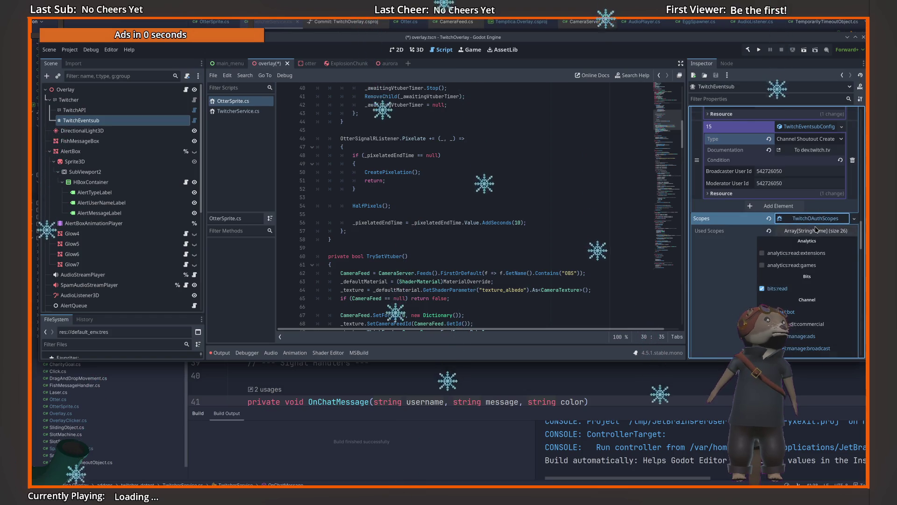
Expand Used Scopes to review its 26 entries, then collapse it
{"action": "left_click", "coordinate": [816, 231]}
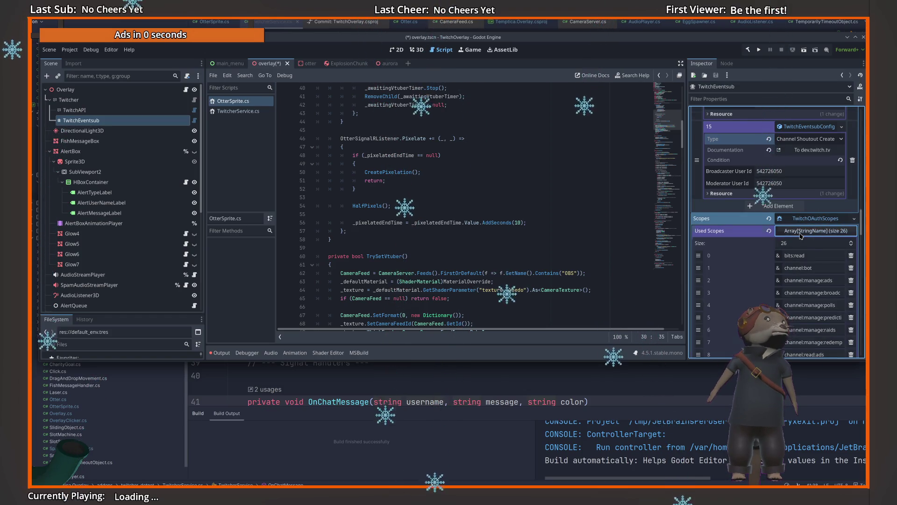
{"action": "scroll", "coordinate": [759, 252], "scroll_direction": "down", "scroll_amount": 5}
{"action": "scroll", "coordinate": [761, 250], "scroll_direction": "down", "scroll_amount": 3}
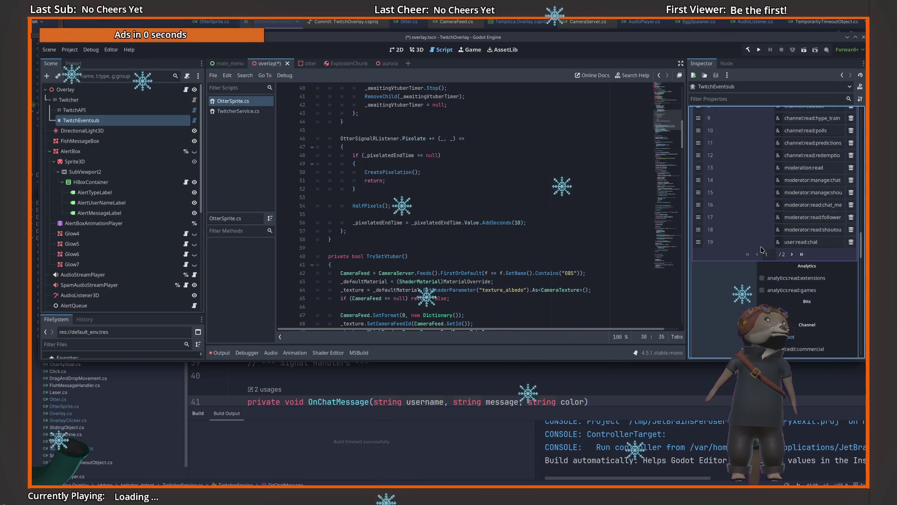
{"action": "scroll", "coordinate": [796, 274], "scroll_direction": "up", "scroll_amount": 3}
{"action": "left_click", "coordinate": [804, 293]}
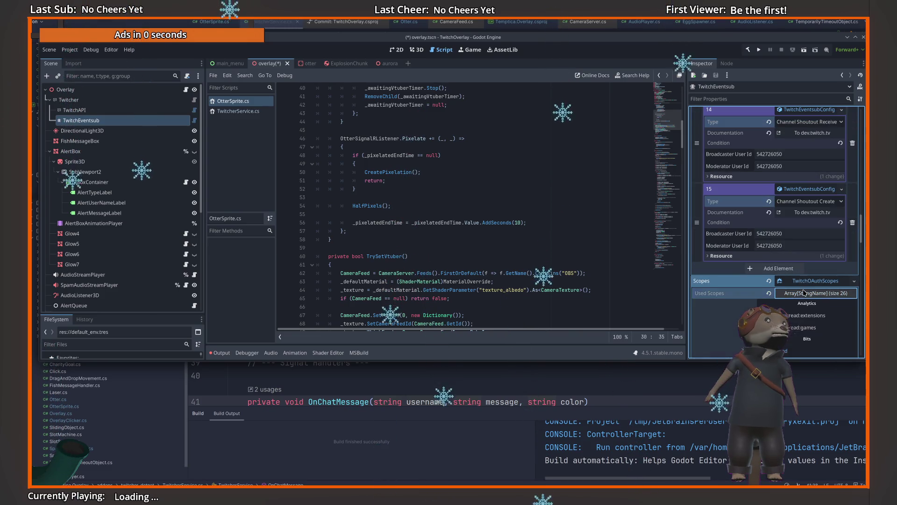
Run Scope Validation to confirm the chosen scopes suit this EventSub
{"action": "scroll", "coordinate": [802, 293], "scroll_direction": "down", "scroll_amount": 10}
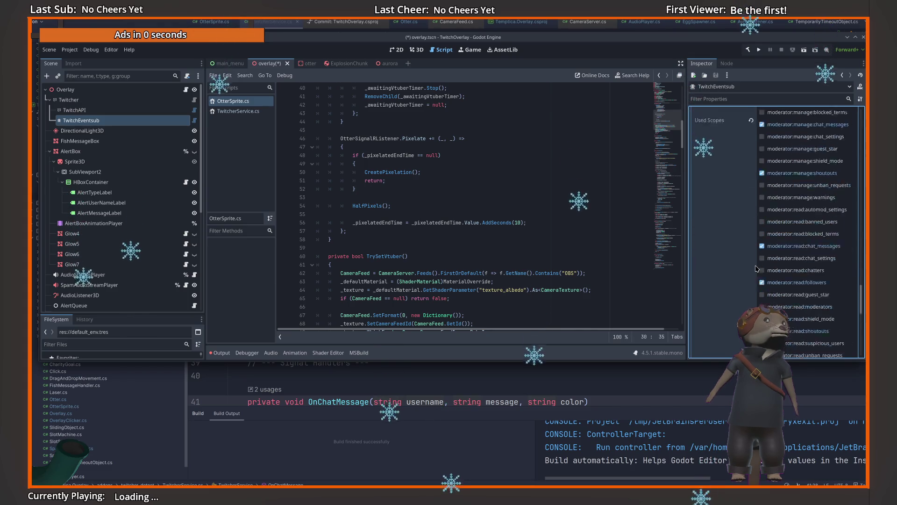
{"action": "scroll", "coordinate": [757, 268], "scroll_direction": "down", "scroll_amount": 3}
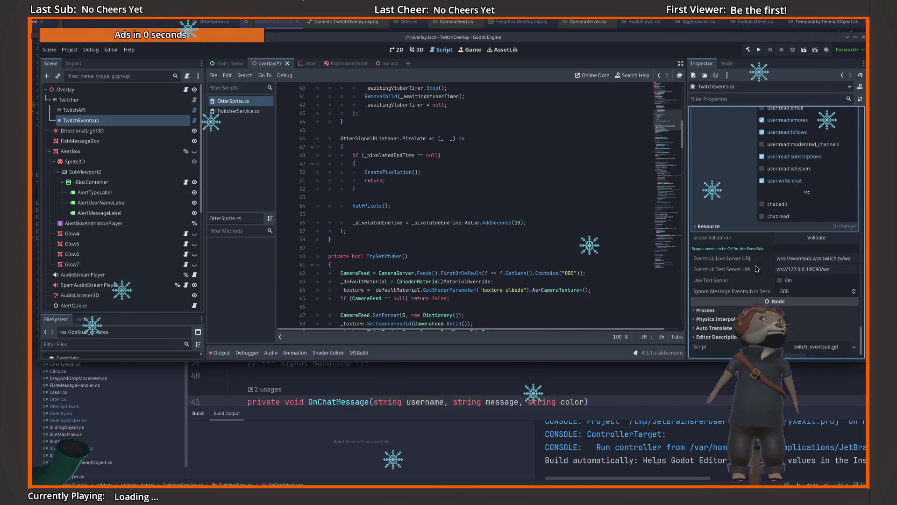
{"action": "left_click", "coordinate": [814, 237]}
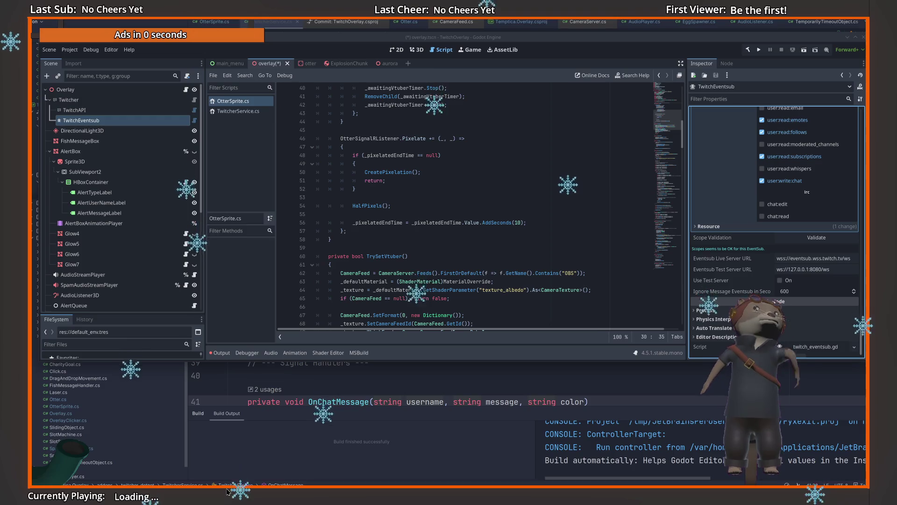
{"action": "scroll", "coordinate": [769, 306], "scroll_direction": "down", "scroll_amount": 1}
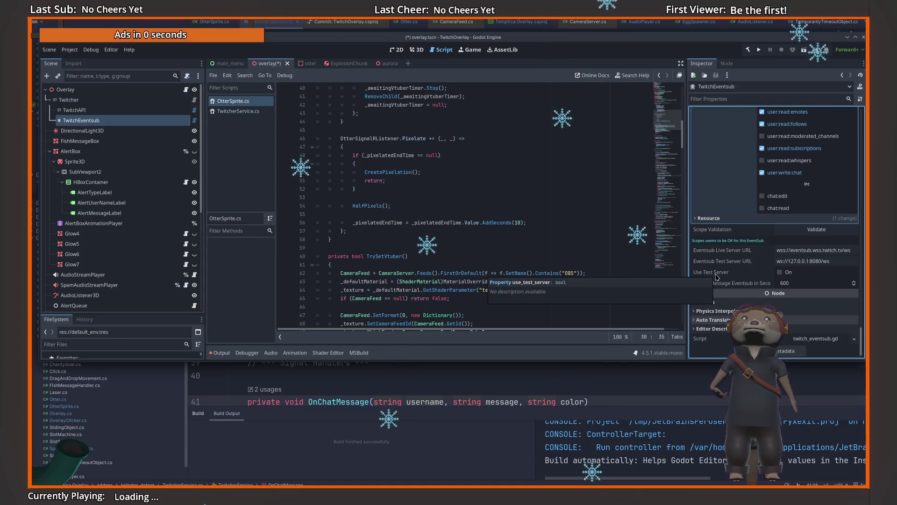
{"action": "scroll", "coordinate": [716, 261], "scroll_direction": "up", "scroll_amount": 15}
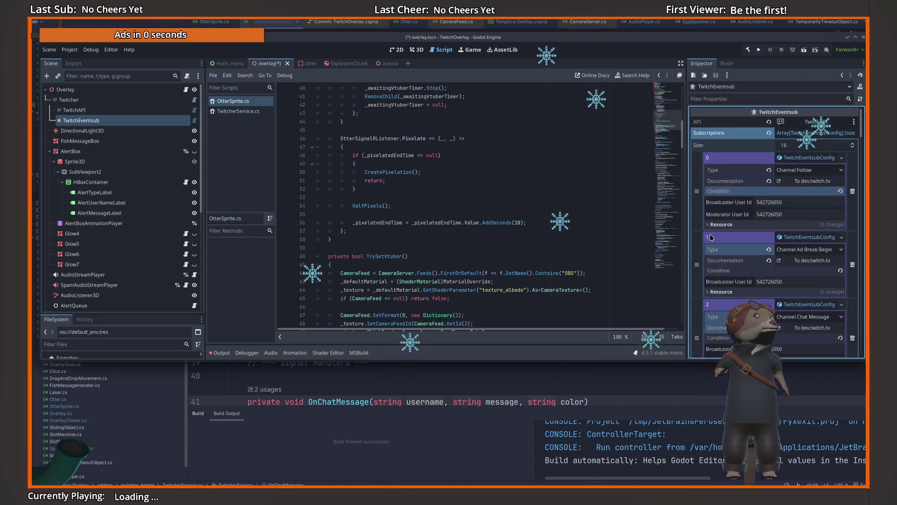
Collapse Subscriptions and Scopes, reselect TwitchEventsub, and bring the documentation browser forward
{"action": "left_click", "coordinate": [816, 132]}
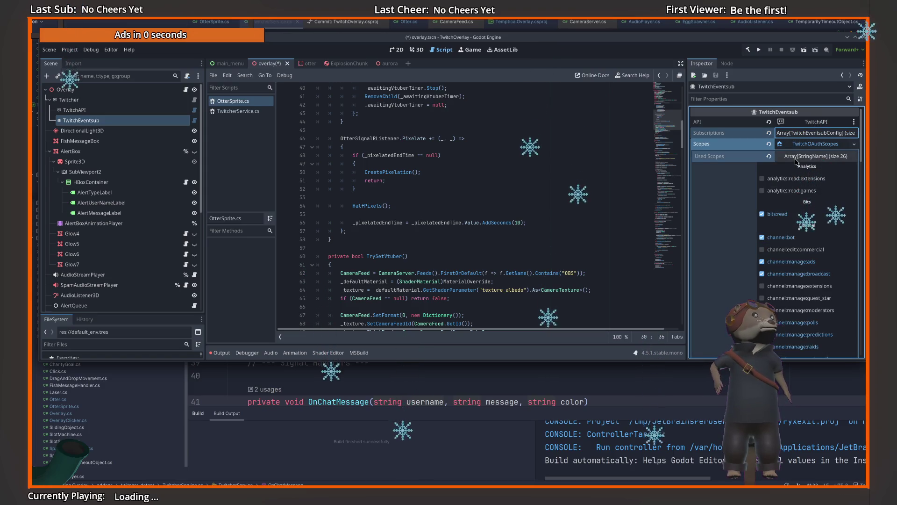
{"action": "left_click", "coordinate": [817, 144]}
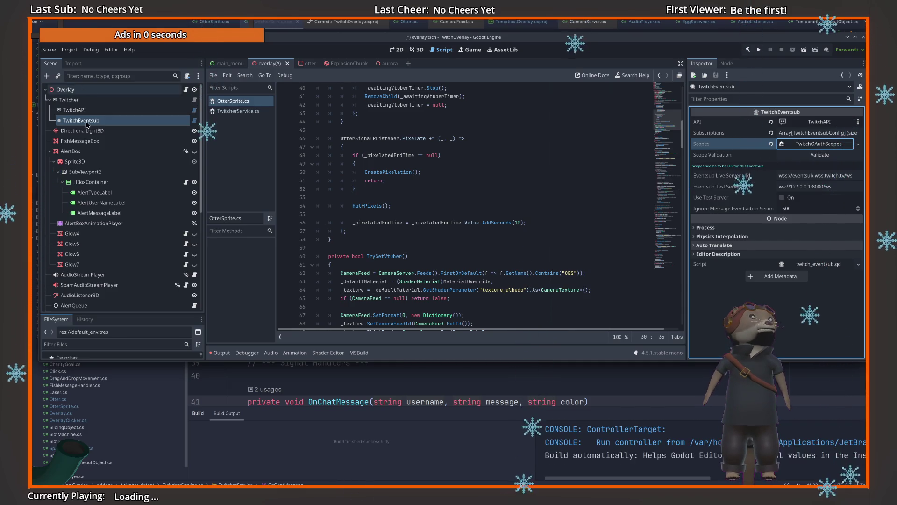
{"action": "left_click", "coordinate": [87, 122]}
{"action": "left_click", "coordinate": [91, 121]}
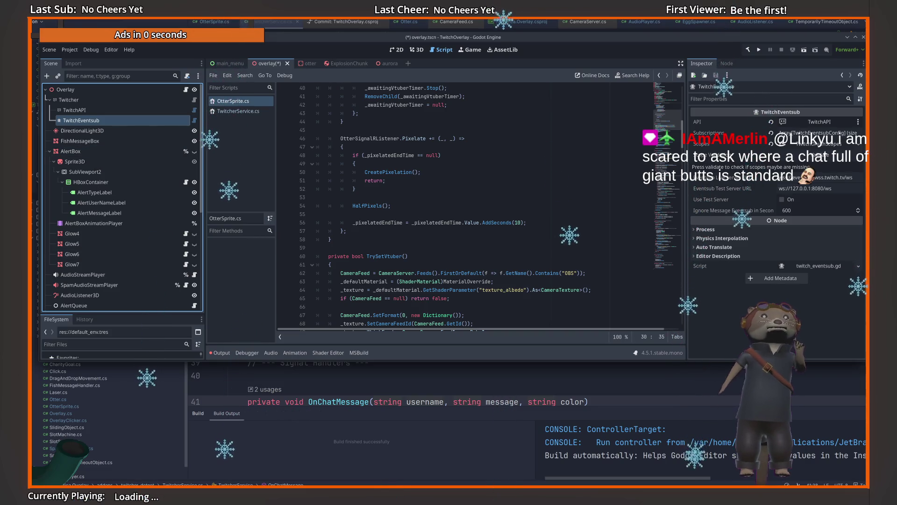
{"action": "mouse_move", "coordinate": [118, 496]}
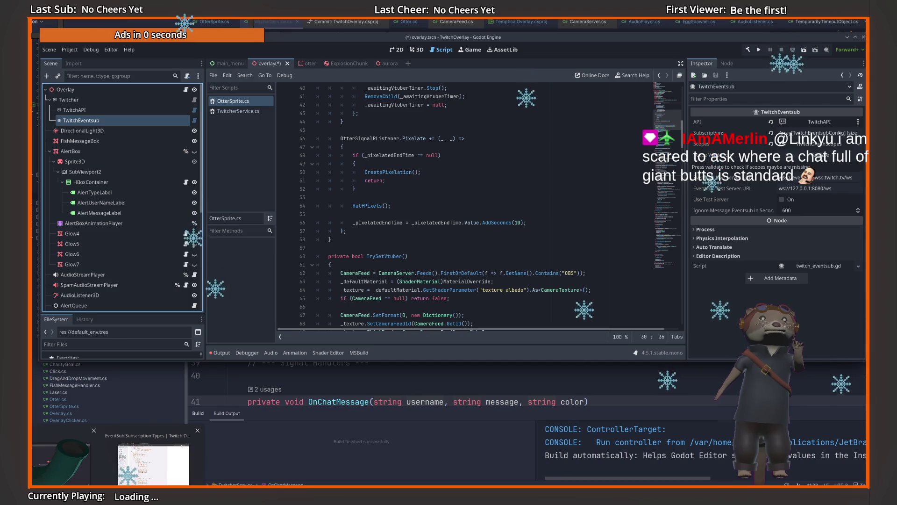
{"action": "left_click", "coordinate": [154, 463]}
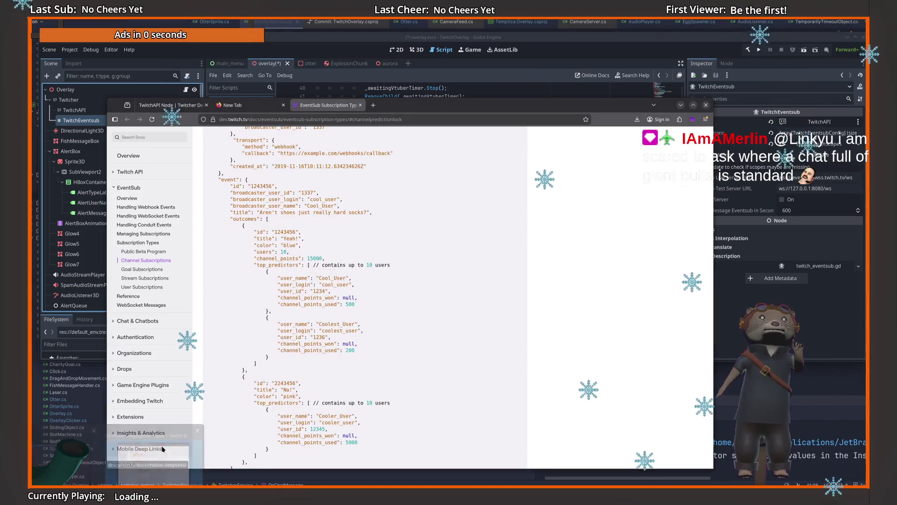
Open the TwitchAPI Node docs page and read through its Signals and Key Public Methods
{"action": "left_click", "coordinate": [171, 106]}
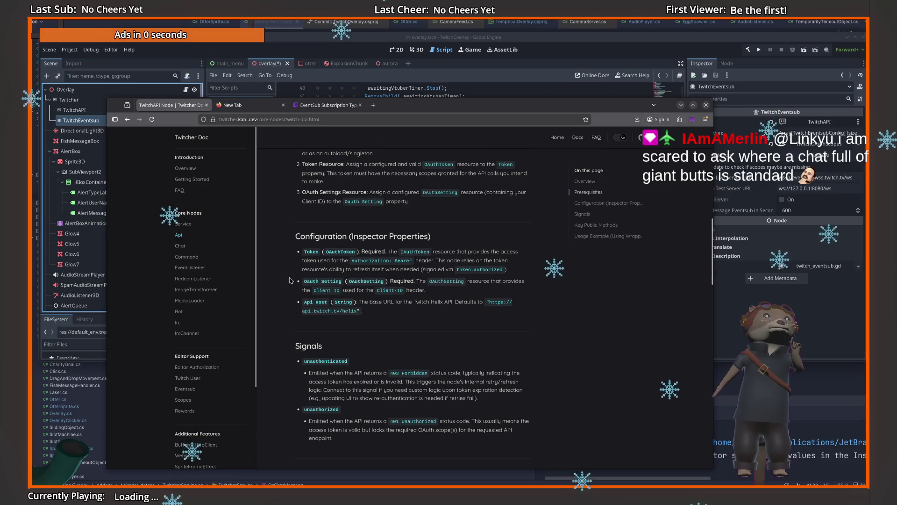
{"action": "scroll", "coordinate": [290, 280], "scroll_direction": "down", "scroll_amount": 3}
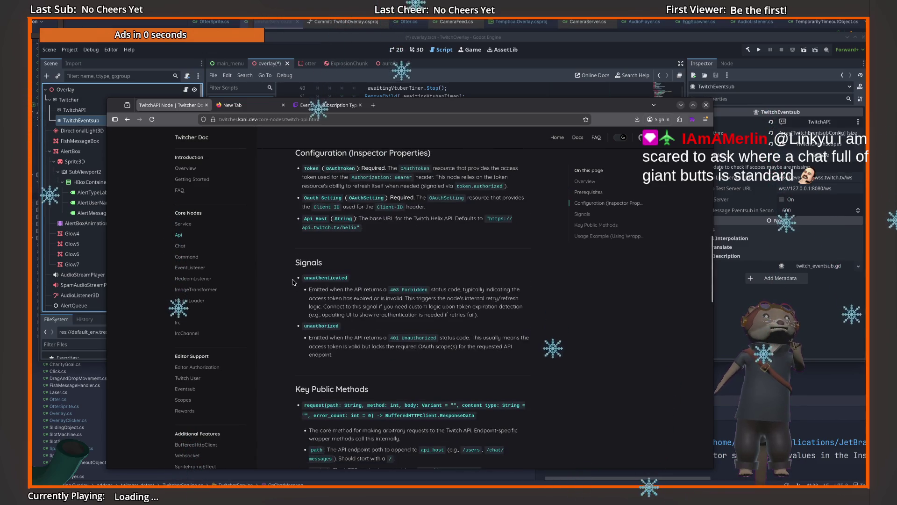
{"action": "scroll", "coordinate": [284, 285], "scroll_direction": "down", "scroll_amount": 3}
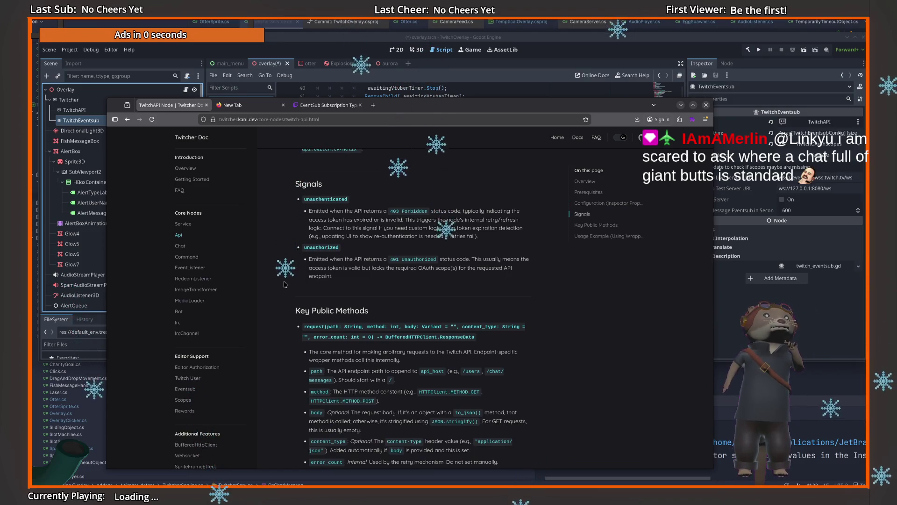
{"action": "scroll", "coordinate": [285, 283], "scroll_direction": "down", "scroll_amount": 4}
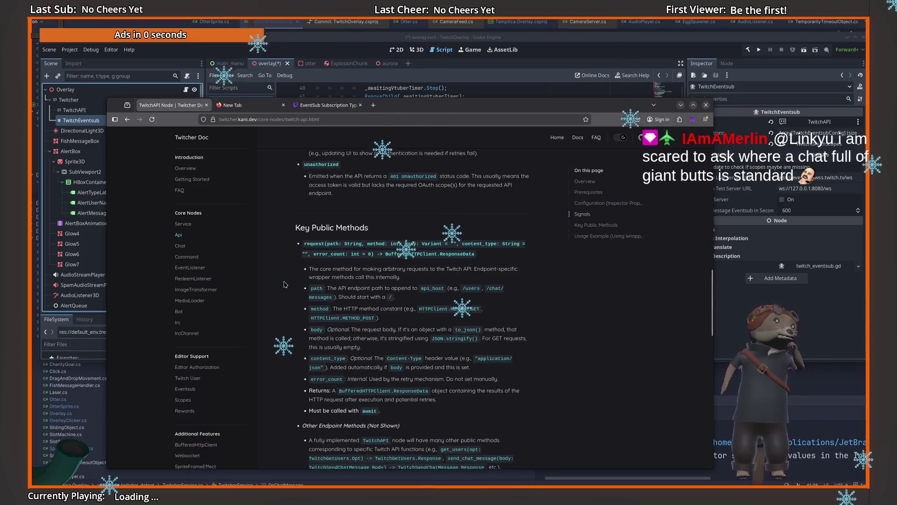
{"action": "scroll", "coordinate": [288, 283], "scroll_direction": "down", "scroll_amount": 2}
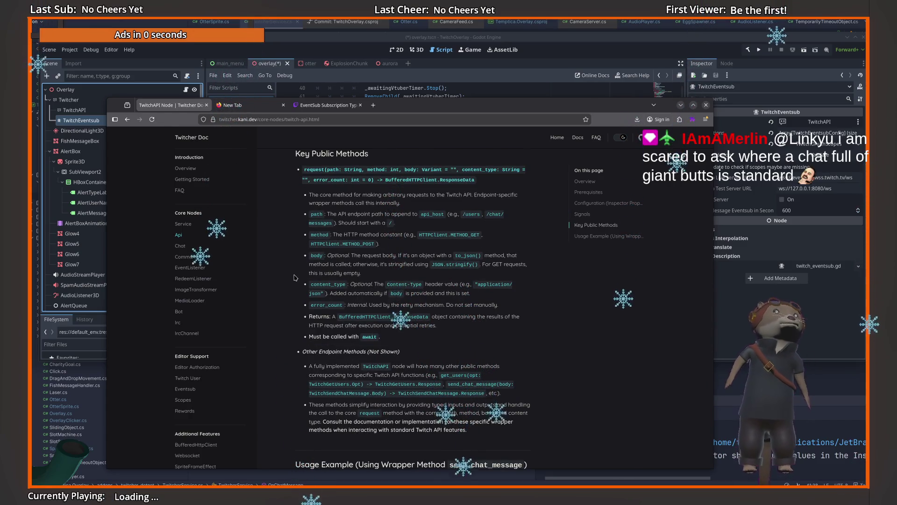
{"action": "scroll", "coordinate": [503, 144], "scroll_direction": "down", "scroll_amount": 2}
{"action": "scroll", "coordinate": [344, 229], "scroll_direction": "down", "scroll_amount": 7}
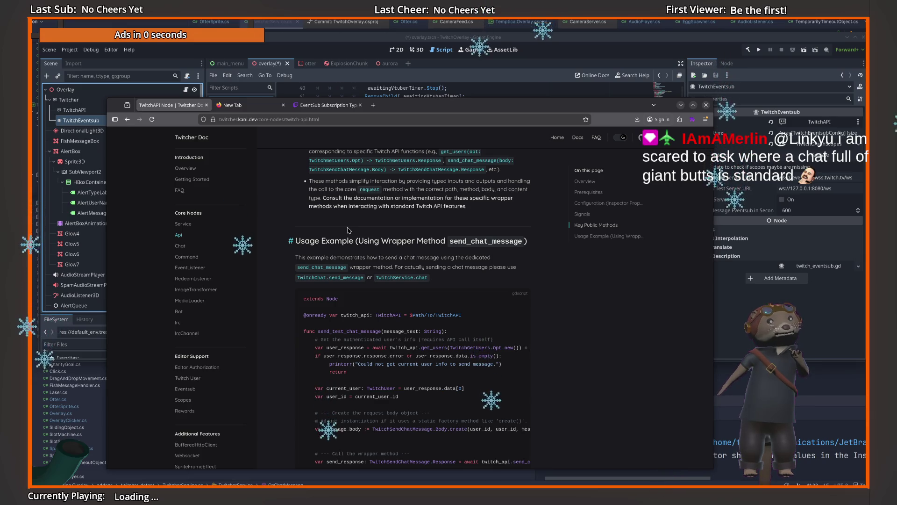
{"action": "scroll", "coordinate": [348, 231], "scroll_direction": "down", "scroll_amount": 3}
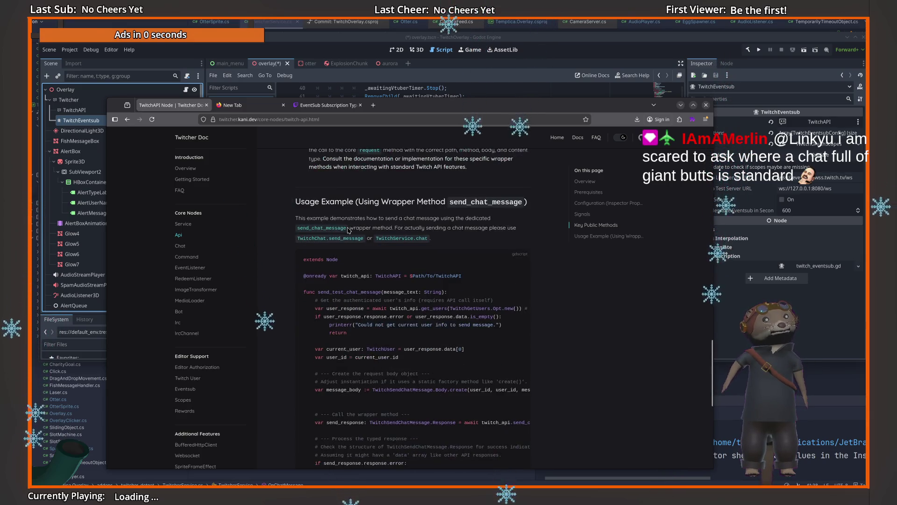
{"action": "scroll", "coordinate": [348, 231], "scroll_direction": "down", "scroll_amount": 2}
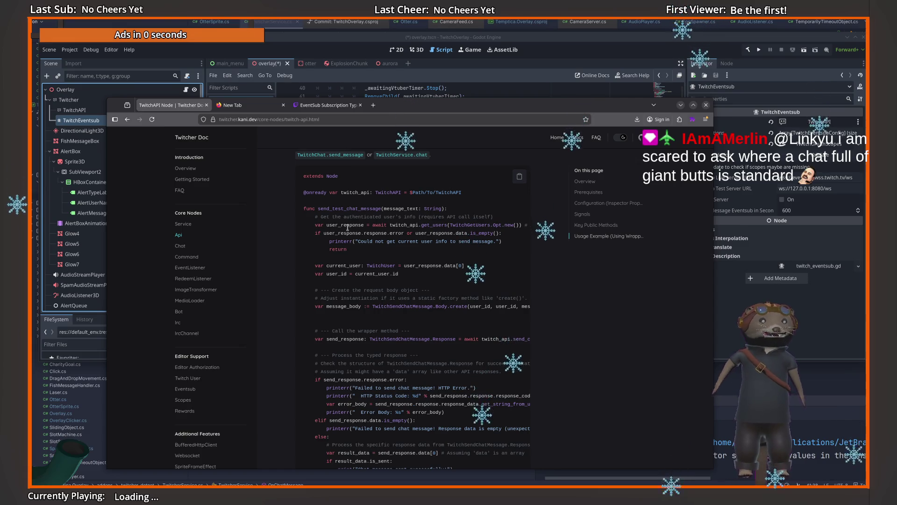
Study the send_chat_message usage example code and its description
{"action": "double_click", "coordinate": [389, 191]}
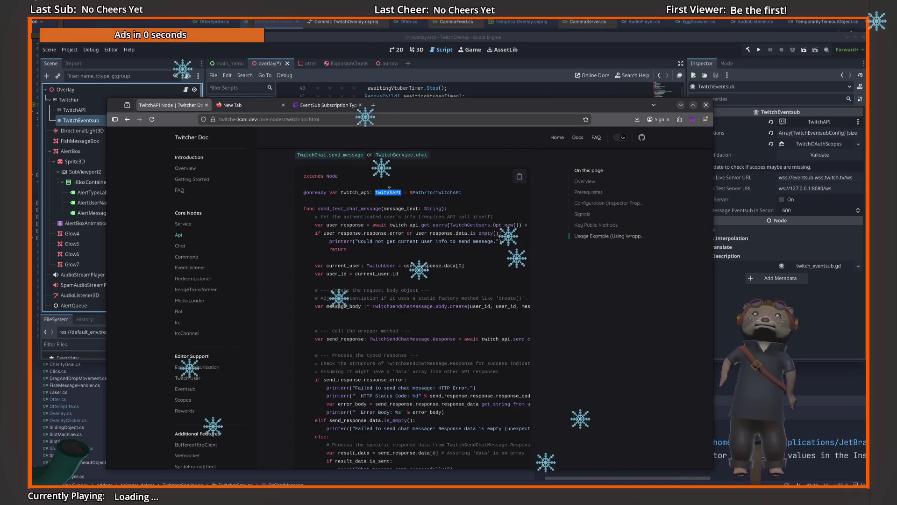
{"action": "scroll", "coordinate": [384, 407], "scroll_direction": "down", "scroll_amount": 5}
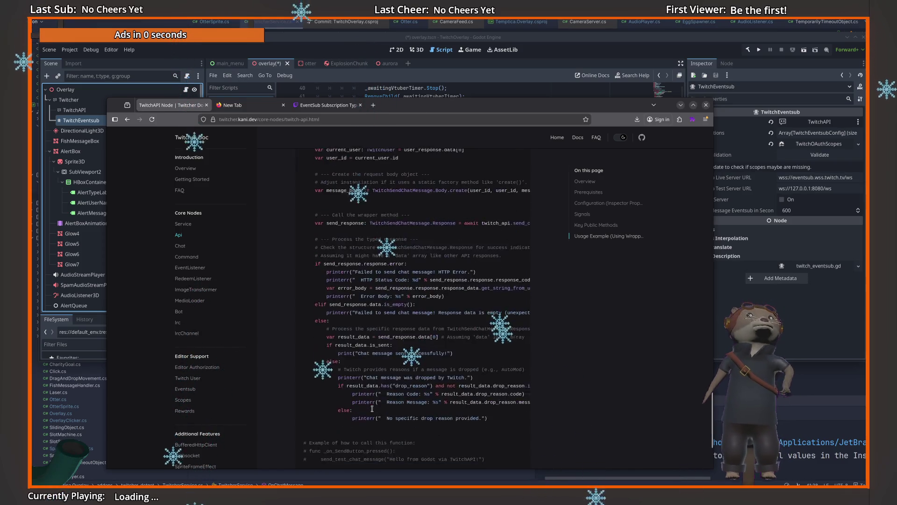
{"action": "scroll", "coordinate": [384, 407], "scroll_direction": "down", "scroll_amount": 2}
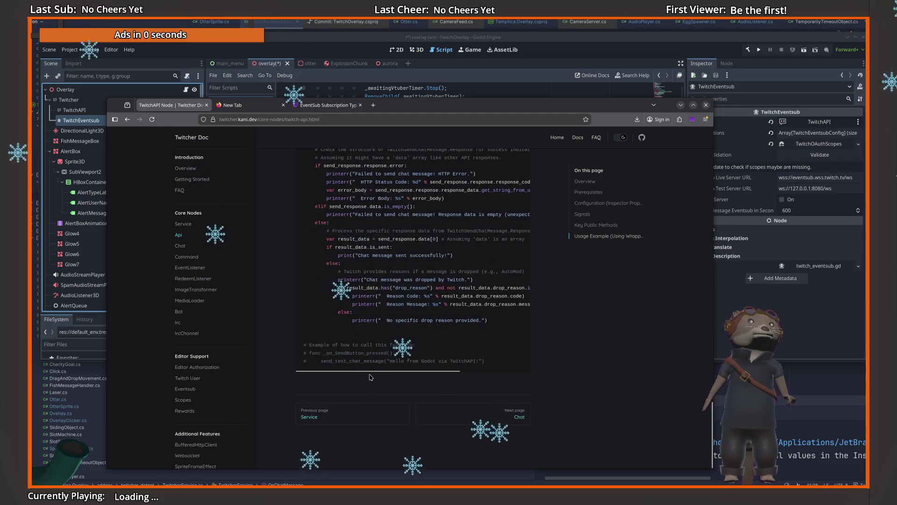
{"action": "scroll", "coordinate": [398, 370], "scroll_direction": "up", "scroll_amount": 5}
{"action": "scroll", "coordinate": [411, 358], "scroll_direction": "down", "scroll_amount": 2}
{"action": "scroll", "coordinate": [412, 358], "scroll_direction": "up", "scroll_amount": 5}
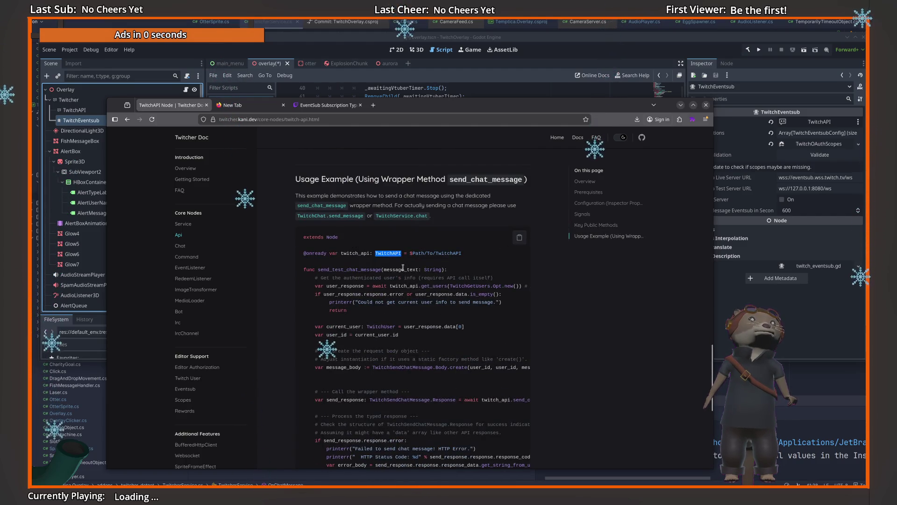
{"action": "scroll", "coordinate": [402, 267], "scroll_direction": "up", "scroll_amount": 7}
{"action": "scroll", "coordinate": [478, 379], "scroll_direction": "down", "scroll_amount": 3}
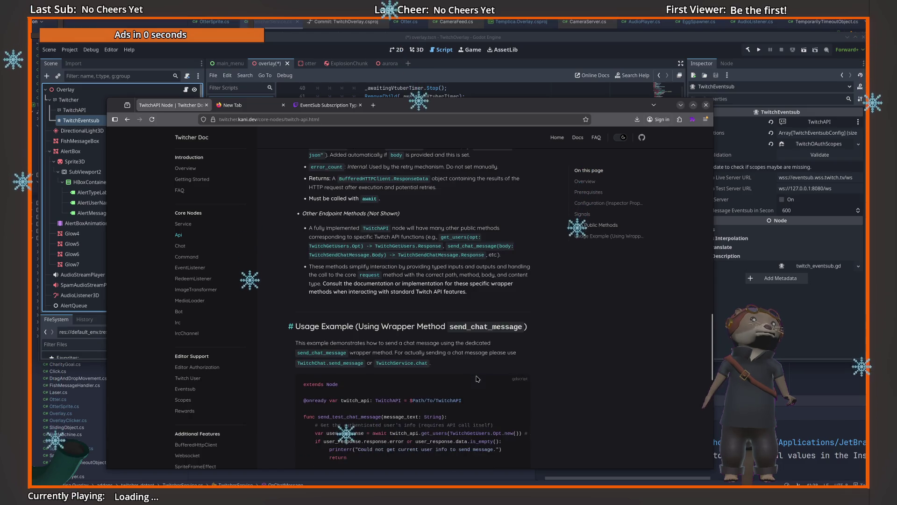
{"action": "left_click_drag", "start_coordinate": [415, 348], "coordinate": [309, 344]}
{"action": "left_click", "coordinate": [511, 359]}
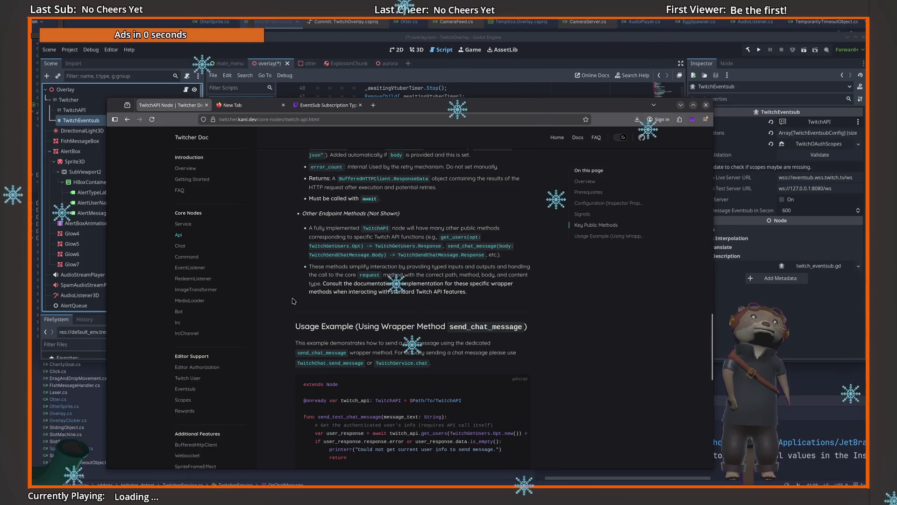
{"action": "scroll", "coordinate": [211, 287], "scroll_direction": "down", "scroll_amount": 1}
{"action": "scroll", "coordinate": [210, 286], "scroll_direction": "down", "scroll_amount": 2}
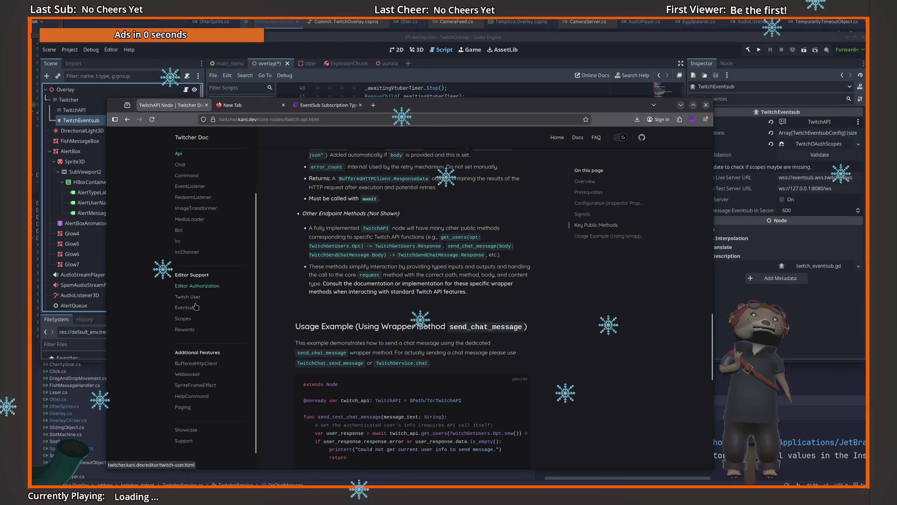
Open the EventSub Editor Helper docs page and scroll through it
{"action": "left_click", "coordinate": [197, 304]}
{"action": "scroll", "coordinate": [410, 283], "scroll_direction": "down", "scroll_amount": 10}
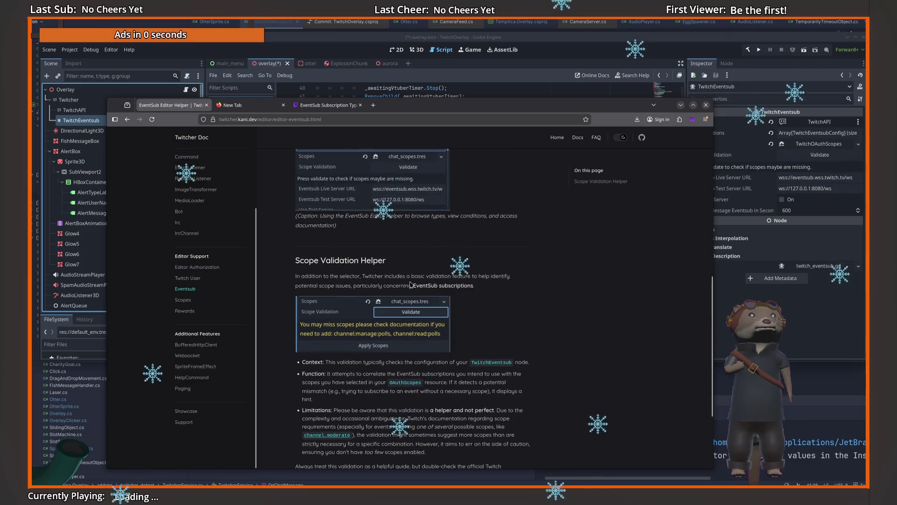
{"action": "scroll", "coordinate": [410, 283], "scroll_direction": "down", "scroll_amount": 2}
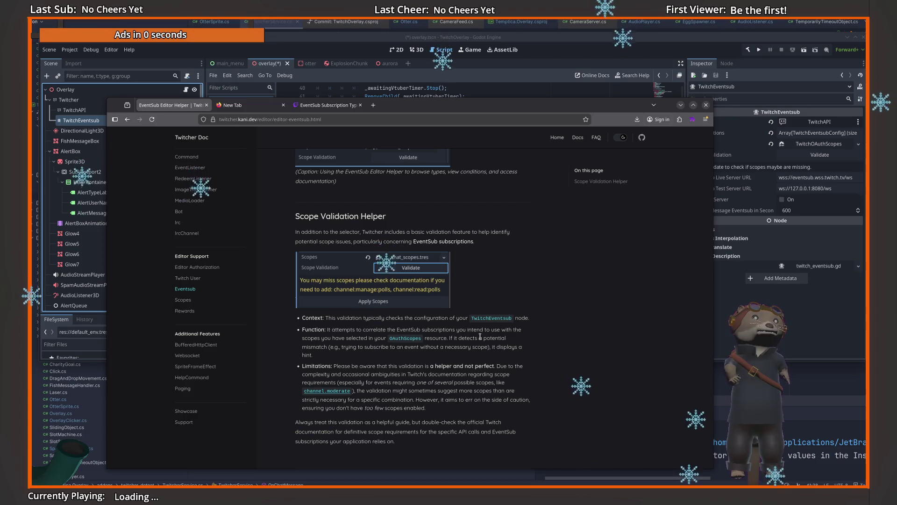
{"action": "scroll", "coordinate": [480, 336], "scroll_direction": "down", "scroll_amount": 3}
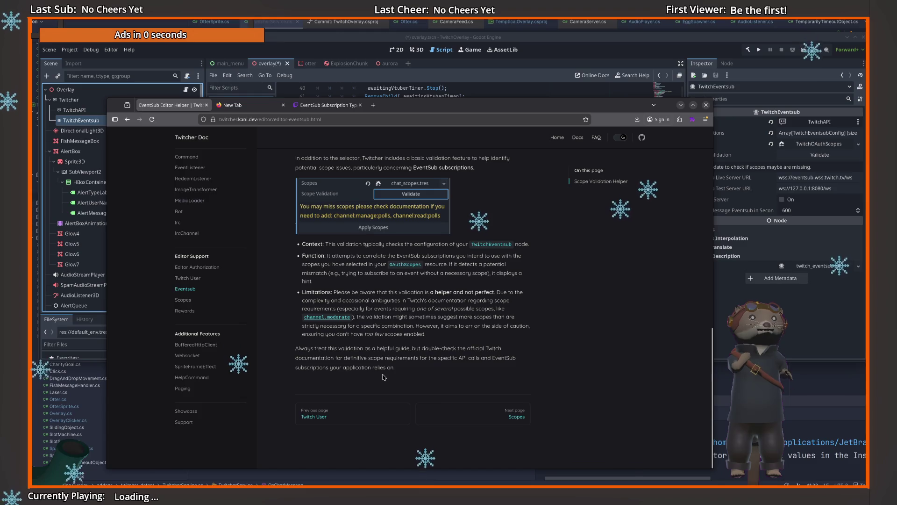
Browse the Scopes docs page, then the Editor Reward page
{"action": "left_click", "coordinate": [452, 419]}
{"action": "scroll", "coordinate": [453, 419], "scroll_direction": "down", "scroll_amount": 5}
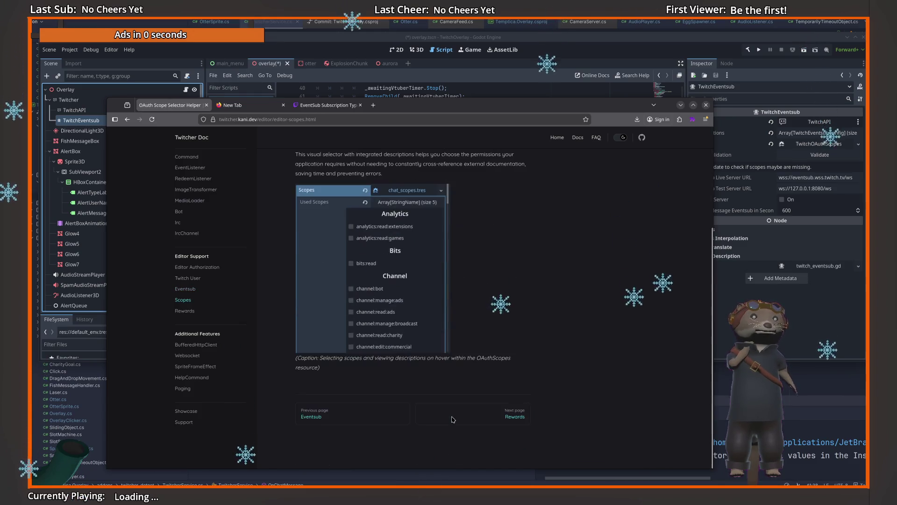
{"action": "left_click", "coordinate": [453, 420]}
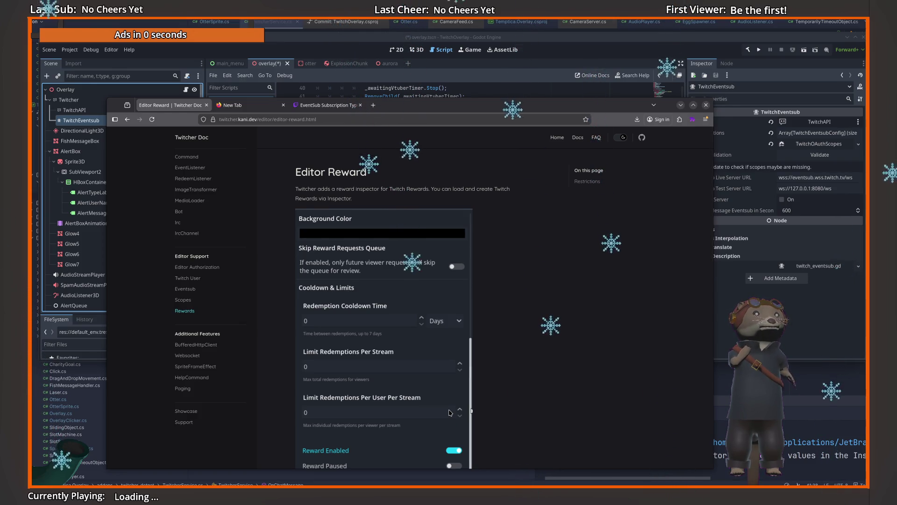
{"action": "scroll", "coordinate": [450, 412], "scroll_direction": "down", "scroll_amount": 10}
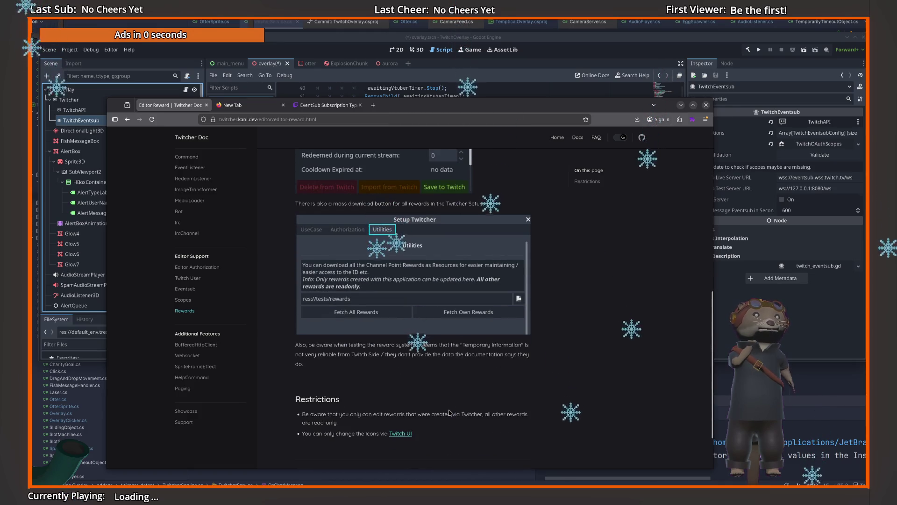
{"action": "scroll", "coordinate": [450, 412], "scroll_direction": "up", "scroll_amount": 5}
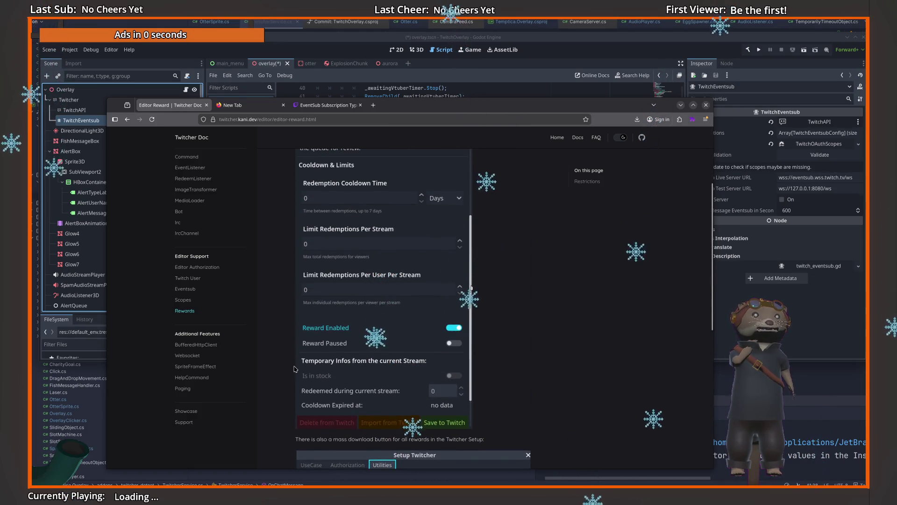
Return to the EventSub Editor Helper page, read its Scope Validation section, and close the docs window
{"action": "left_click", "coordinate": [186, 289]}
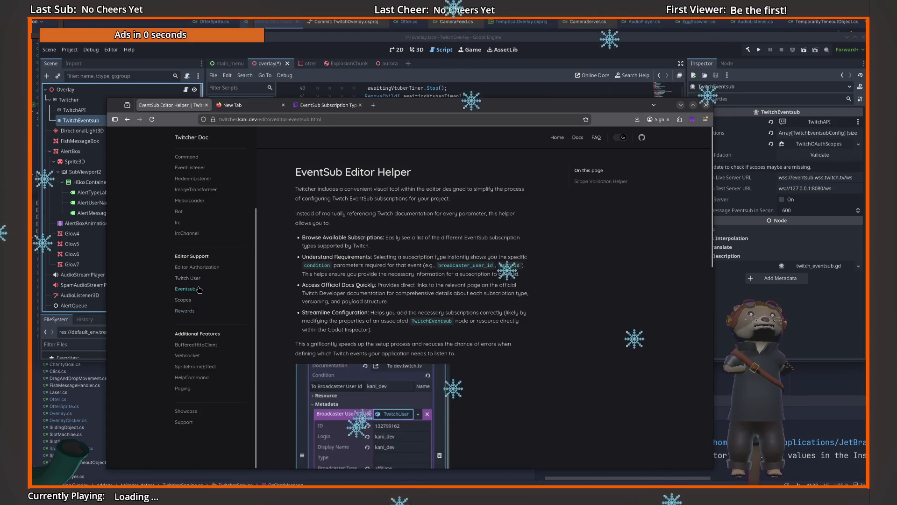
{"action": "scroll", "coordinate": [429, 321], "scroll_direction": "down", "scroll_amount": 5}
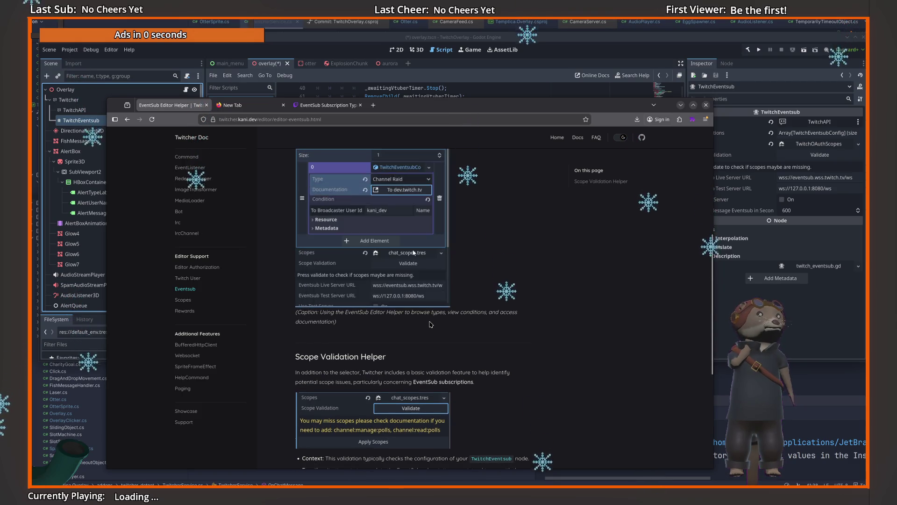
{"action": "scroll", "coordinate": [430, 324], "scroll_direction": "down", "scroll_amount": 5}
{"action": "key", "text": "alt+F4"}
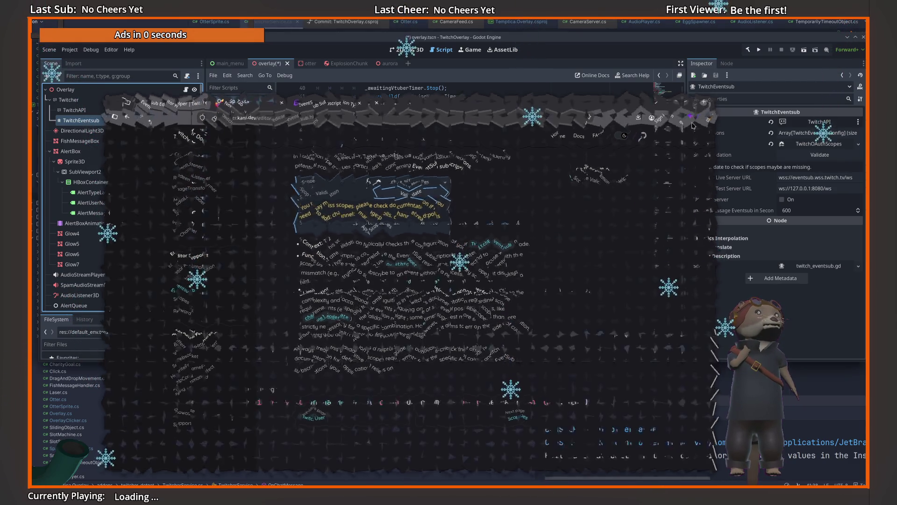
Add a TwitchEventListener child under TwitchEventsub by searching 'event' in the node creator
{"action": "right_click", "coordinate": [108, 122]}
{"action": "left_click", "coordinate": [140, 130]}
{"action": "type", "text": "event"}
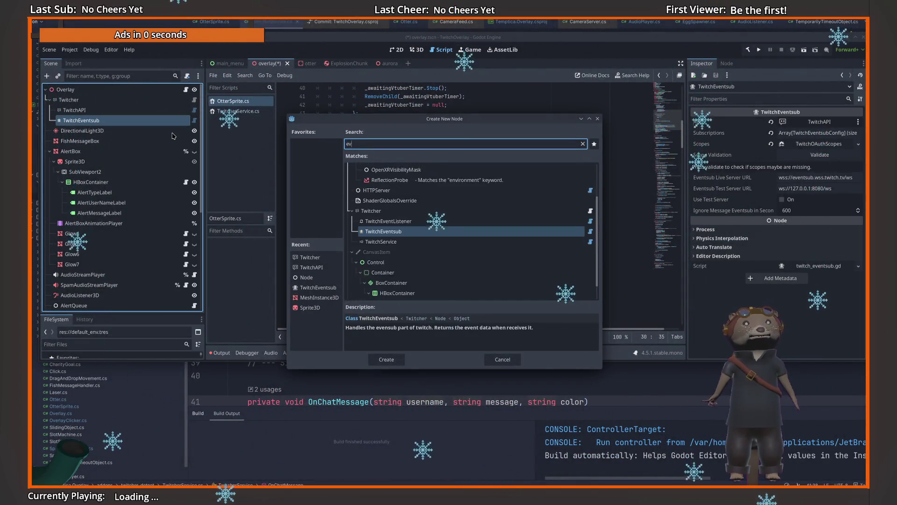
{"action": "left_click", "coordinate": [399, 221]}
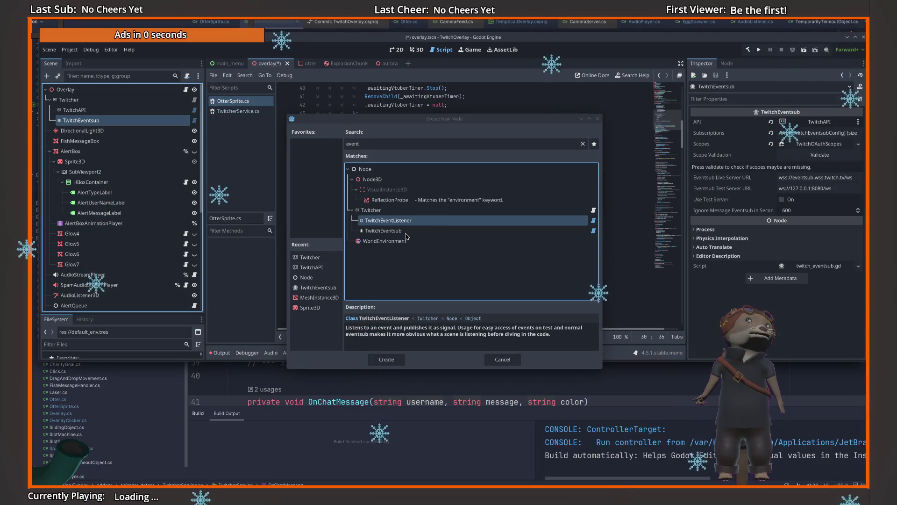
{"action": "left_click", "coordinate": [387, 359]}
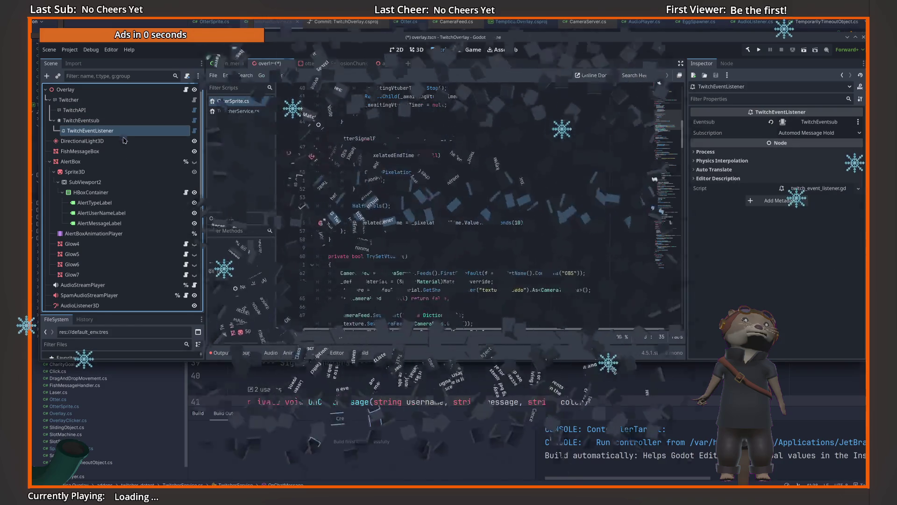
Set the TwitchEventListener's subscription to Channel Chat Message
{"action": "left_click", "coordinate": [819, 123]}
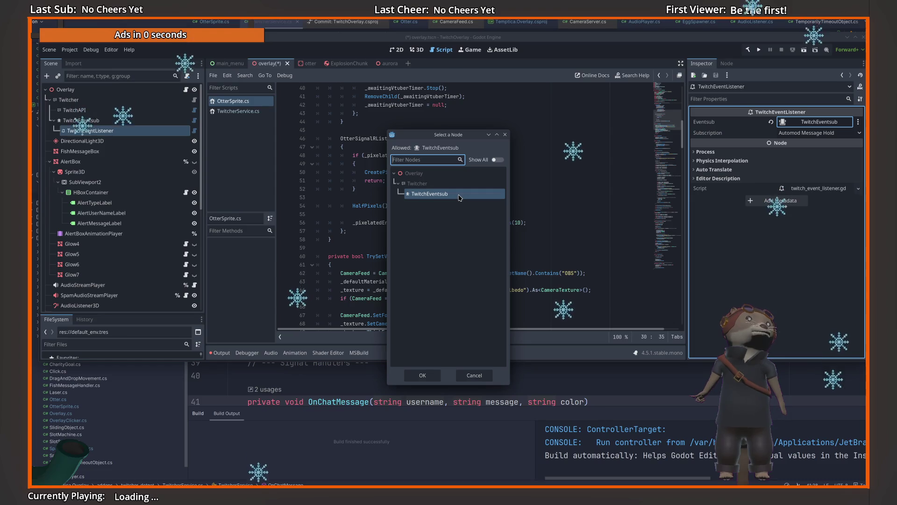
{"action": "left_click", "coordinate": [474, 375]}
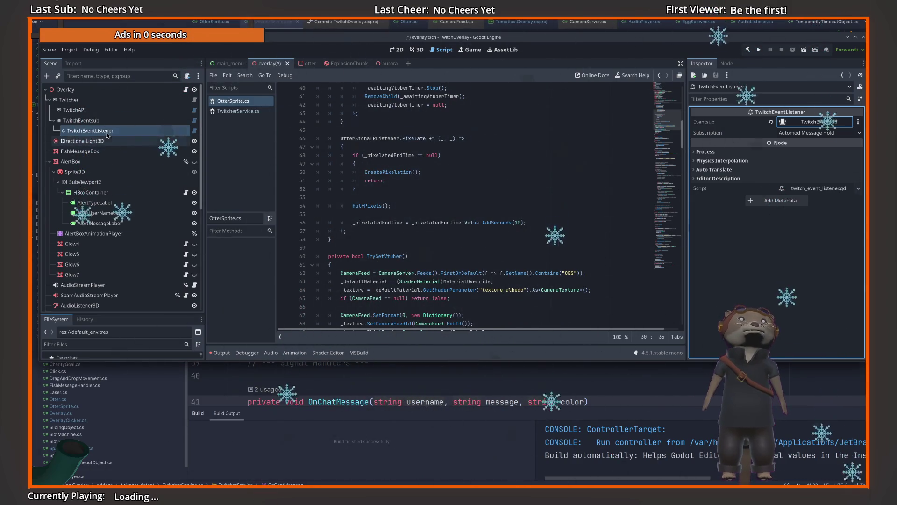
{"action": "left_click", "coordinate": [791, 135]}
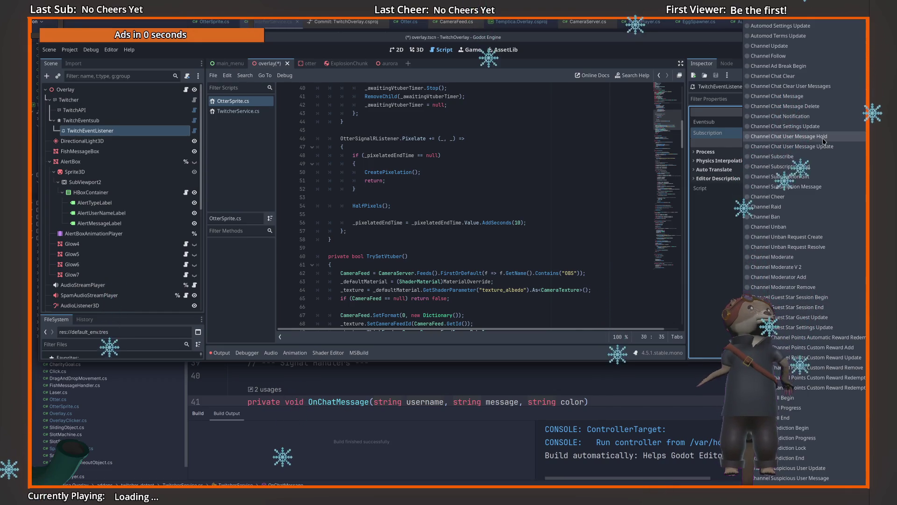
{"action": "left_click", "coordinate": [778, 96]}
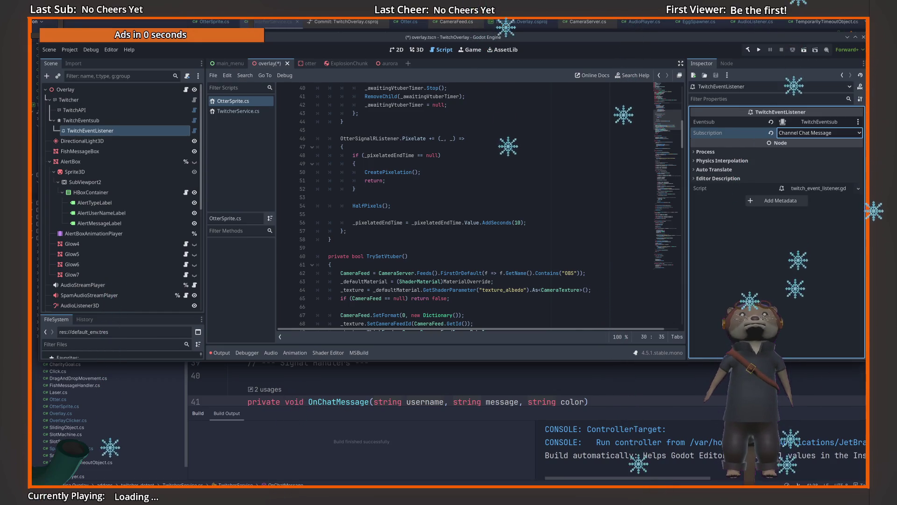
Collapse the AlertBox branch in the Scene dock and return to the TwitchEventsub node
{"action": "left_click", "coordinate": [114, 132]}
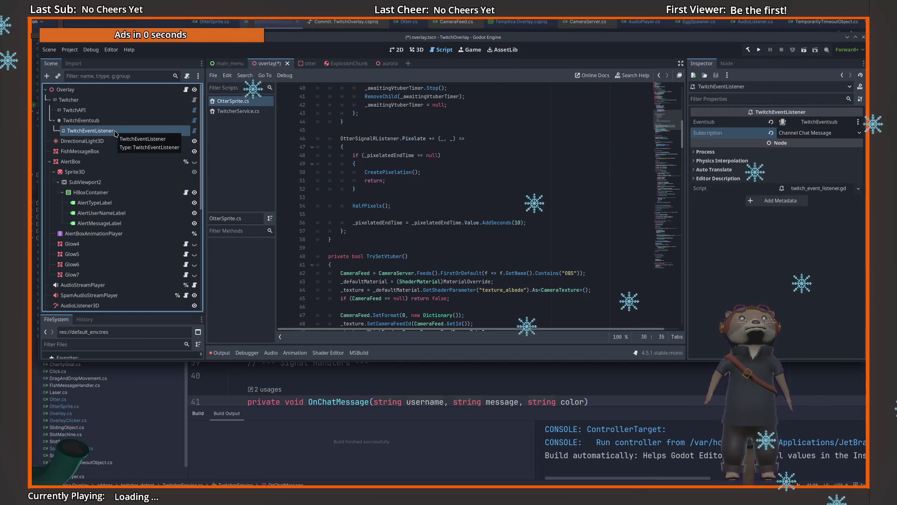
{"action": "left_click", "coordinate": [50, 161]}
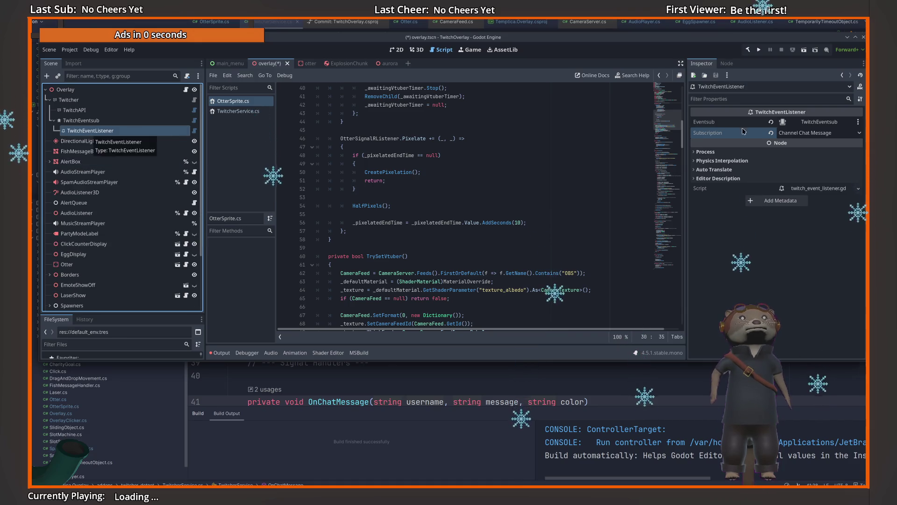
{"action": "left_click", "coordinate": [813, 133]}
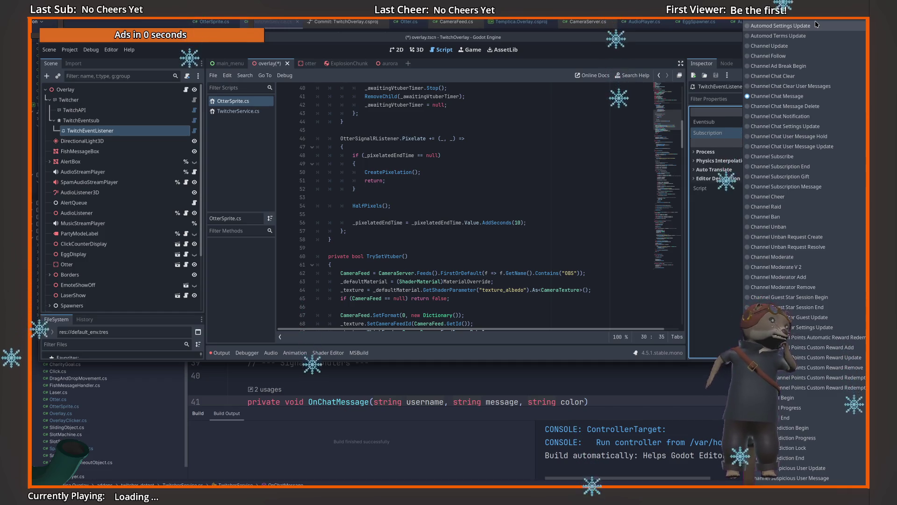
{"action": "left_click", "coordinate": [81, 120]}
{"action": "right_click", "coordinate": [81, 120]}
Add a TwitchCommand node under TwitchEventsub by searching 'command'
{"action": "left_click", "coordinate": [112, 140]}
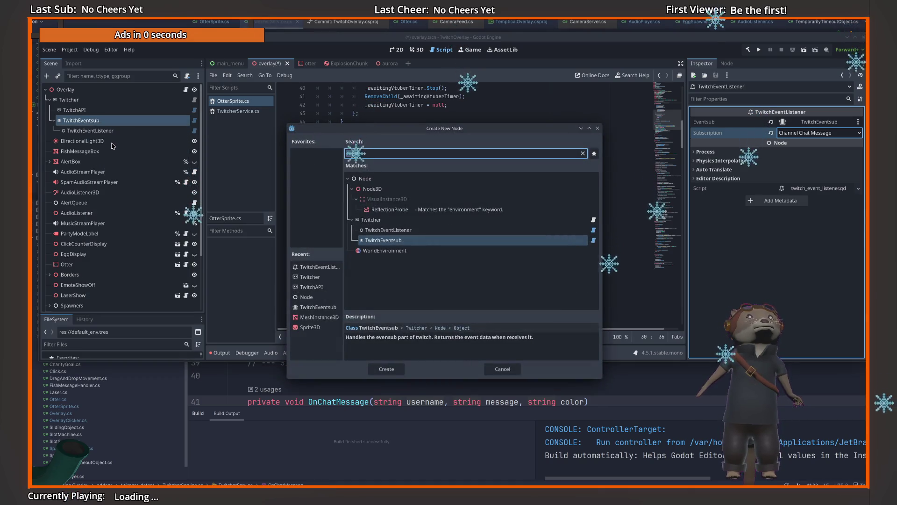
{"action": "type", "text": "command"}
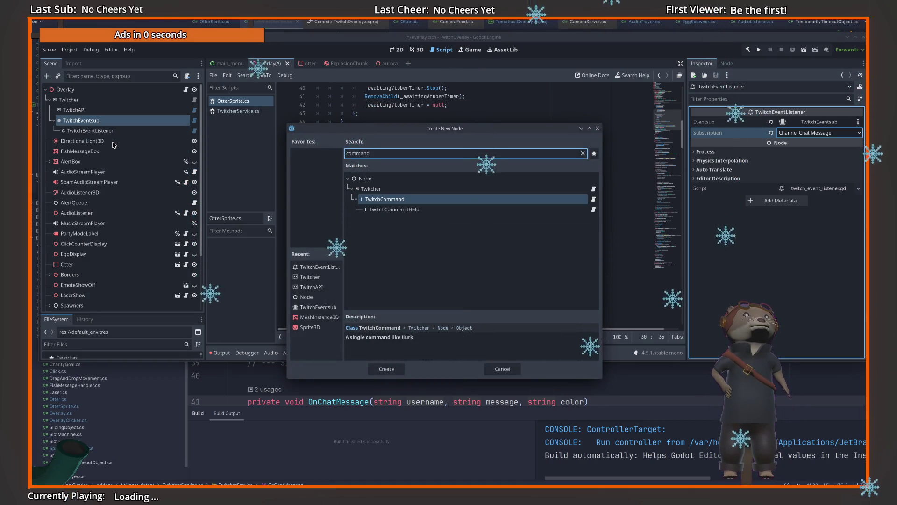
{"action": "left_click", "coordinate": [387, 368]}
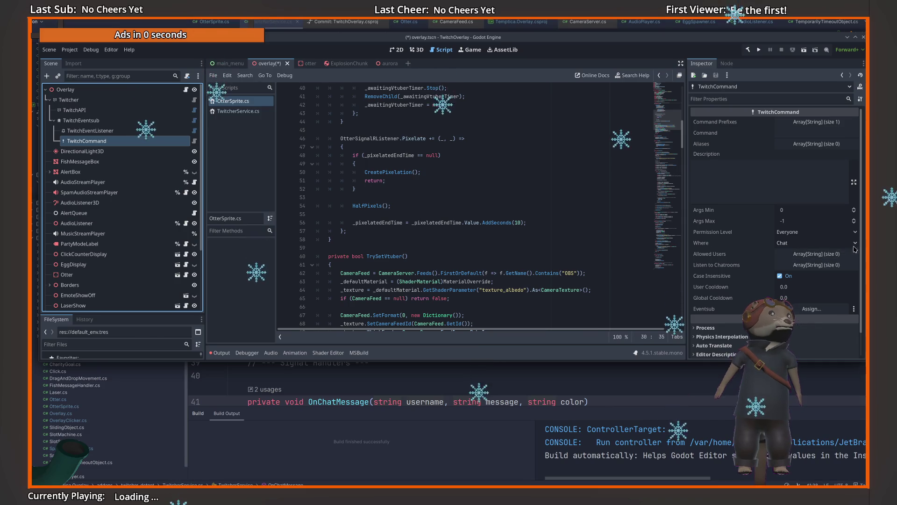
Review the TwitchCommand's Inspector properties, keeping its permission level at Everyone
{"action": "left_click", "coordinate": [835, 232]}
{"action": "left_click", "coordinate": [834, 233]}
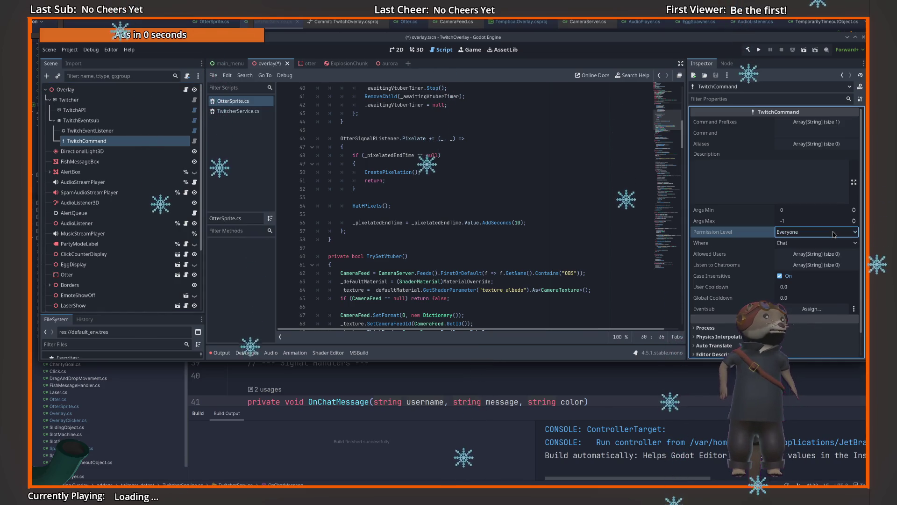
{"action": "left_click", "coordinate": [815, 132]}
{"action": "left_click", "coordinate": [816, 122]}
{"action": "left_click", "coordinate": [816, 123]}
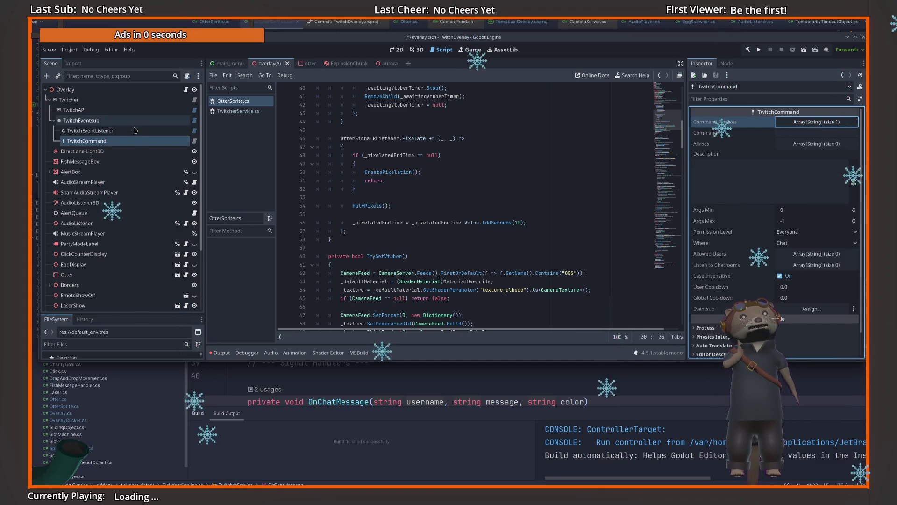
{"action": "left_click", "coordinate": [91, 100]}
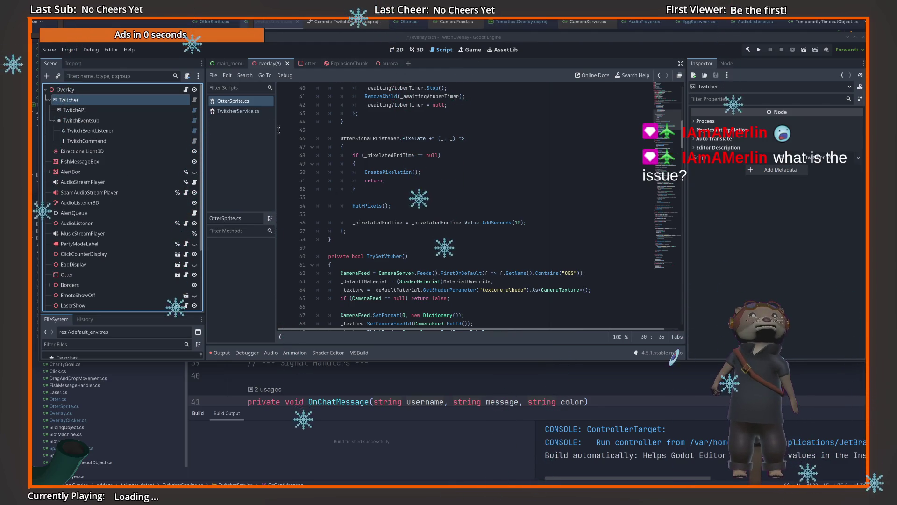
{"action": "left_click", "coordinate": [127, 141]}
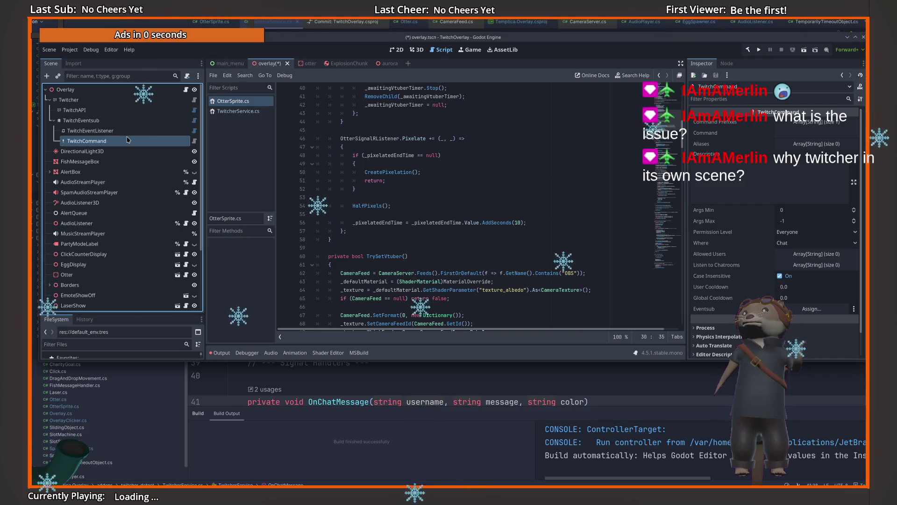
{"action": "left_click", "coordinate": [120, 100]}
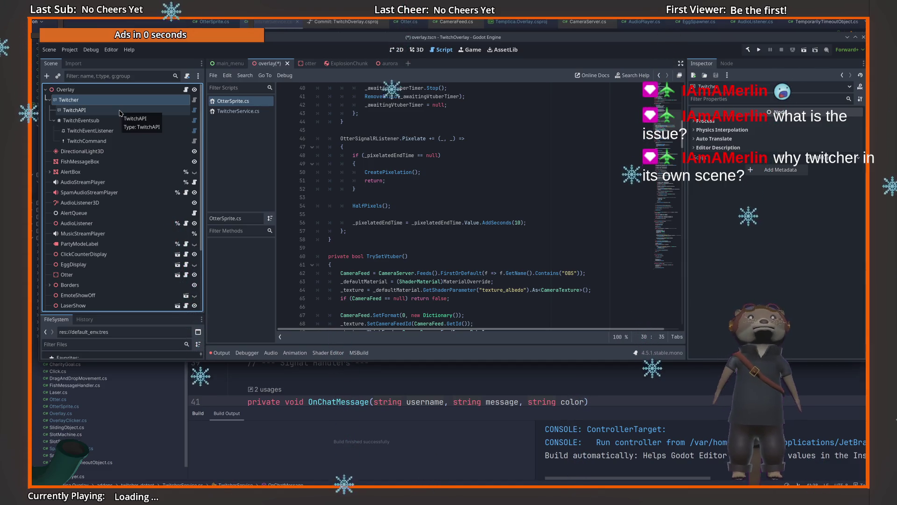
{"action": "left_click", "coordinate": [99, 141]}
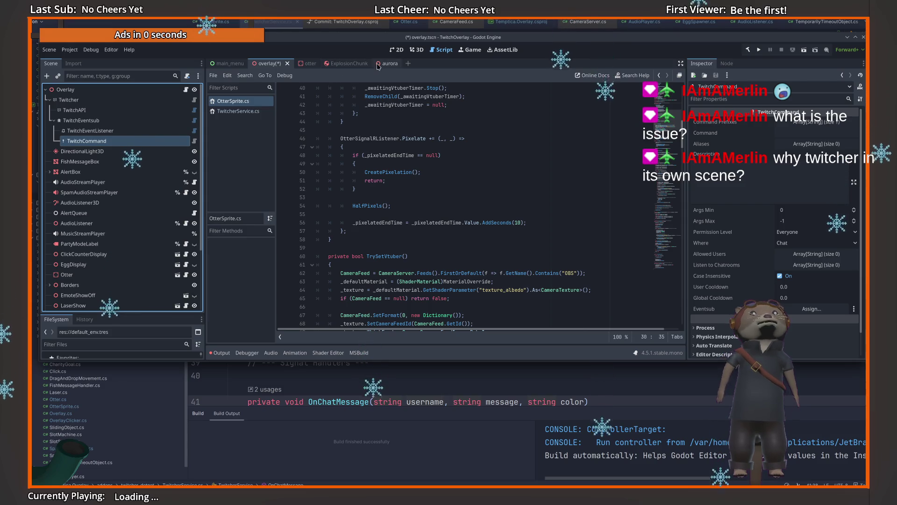
{"action": "right_click", "coordinate": [73, 100]}
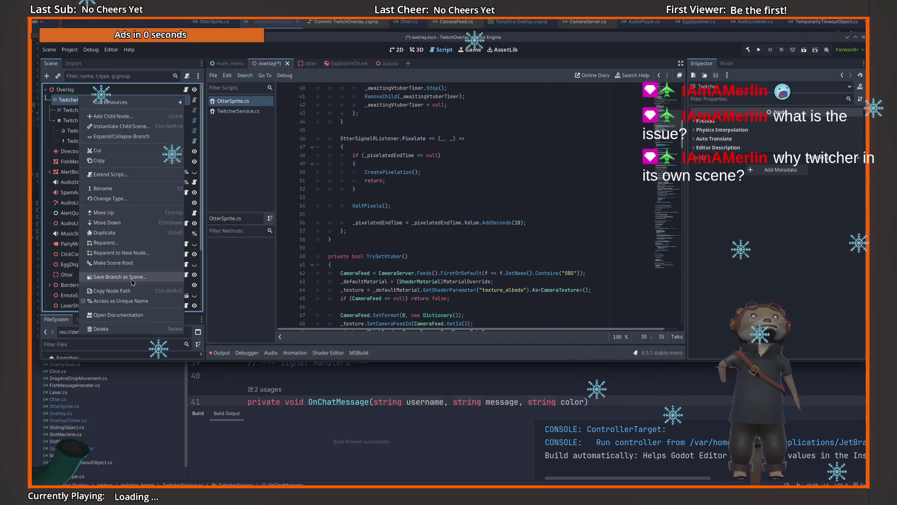
Use Save Branch as Scene on the Twitcher node, proposing twitcher.tscn in the Scenes folder
{"action": "left_click", "coordinate": [132, 277]}
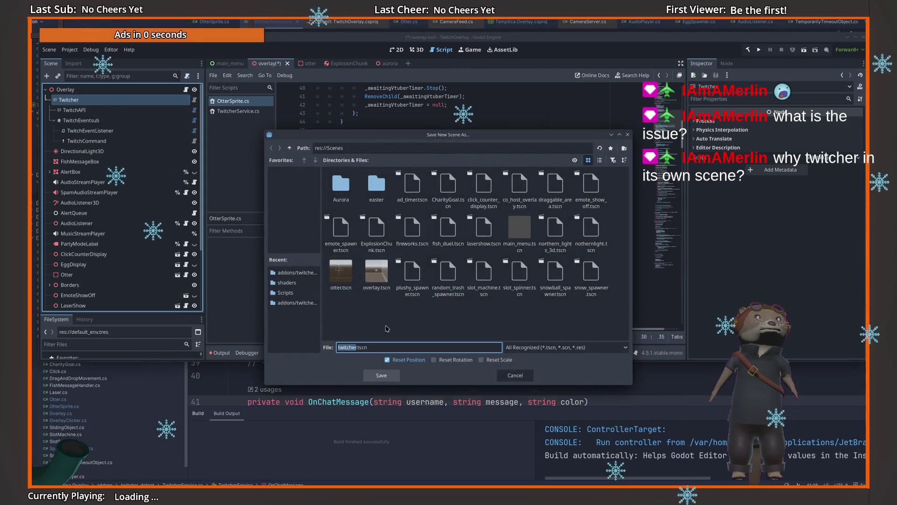